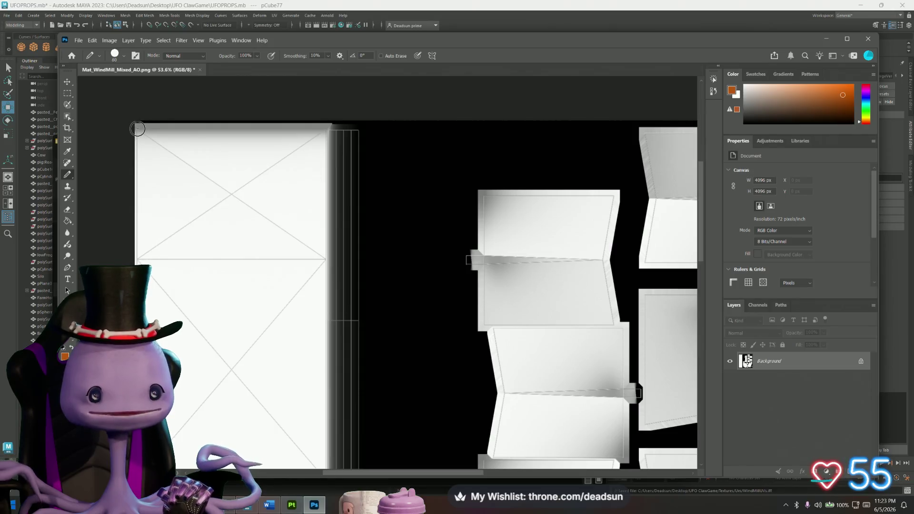
- Undo the stray stroke on the background and create a new empty layer for the frame
drag(137, 128, 264, 138)
key(ctrl+z)
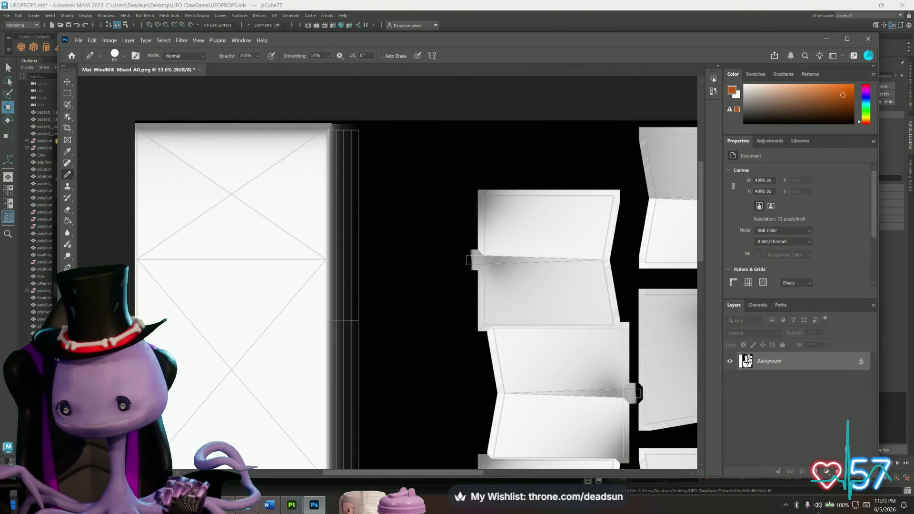
key(ctrl+shift+alt+n)
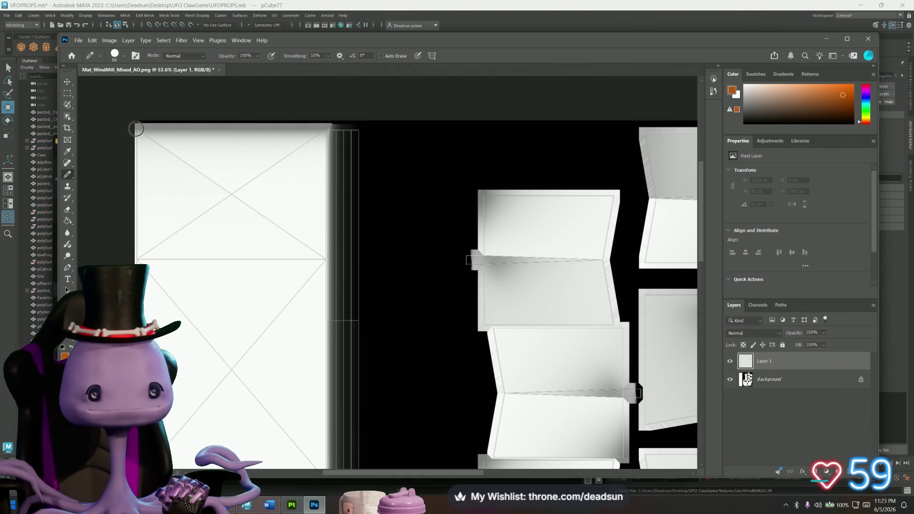
- Paint an orange top bar, X diagonals, left and bottom bars, and a full-length right edge bar
drag(137, 129, 312, 127)
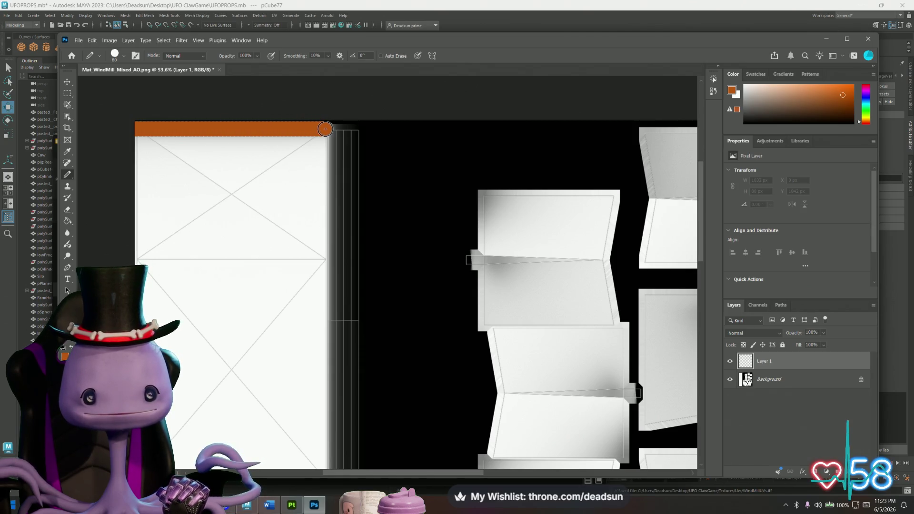
shift+click(137, 259)
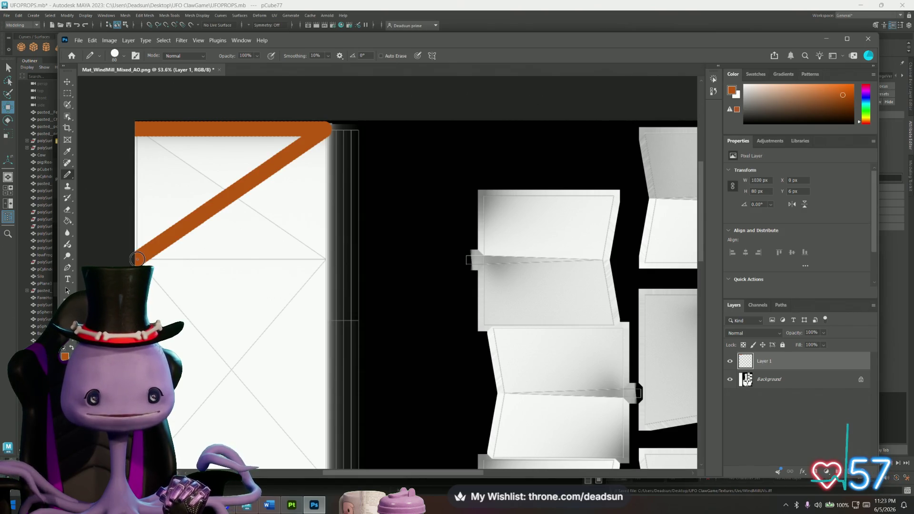
drag(136, 227, 139, 134)
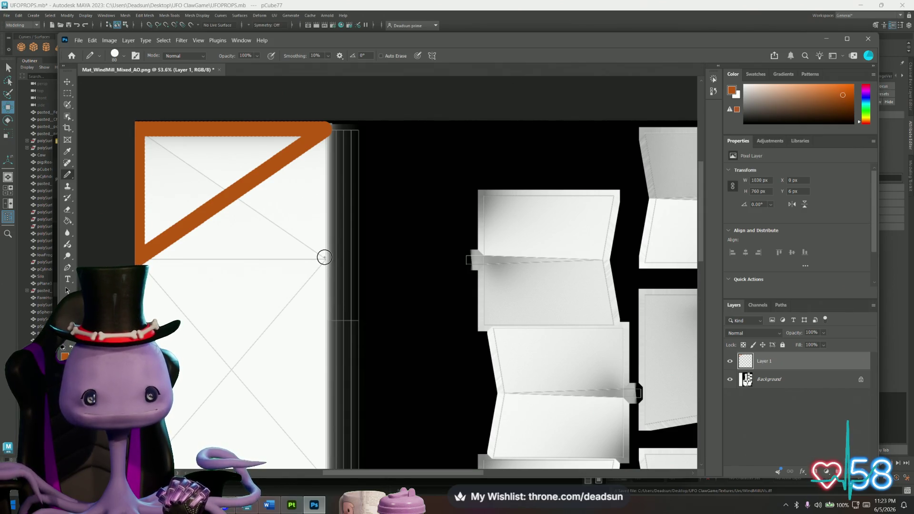
shift+drag(326, 259, 150, 258)
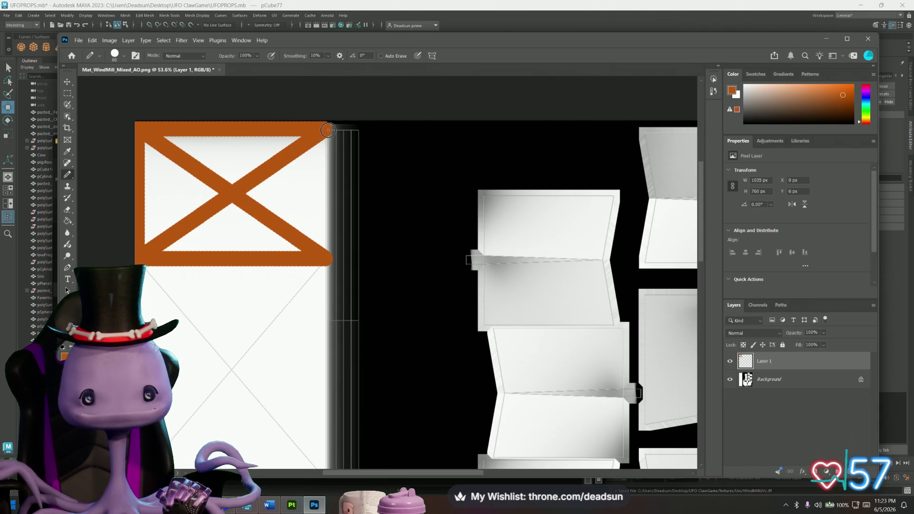
scroll(329, 174, down, 3)
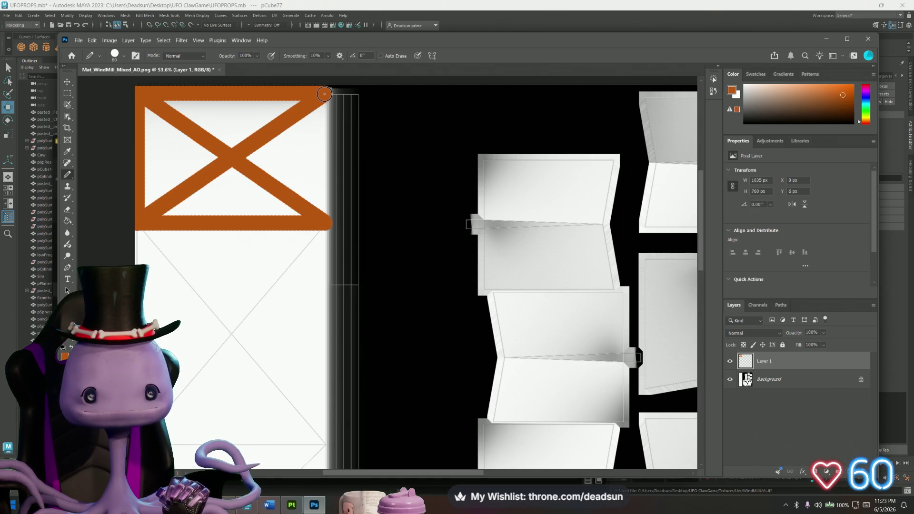
drag(324, 94, 325, 444)
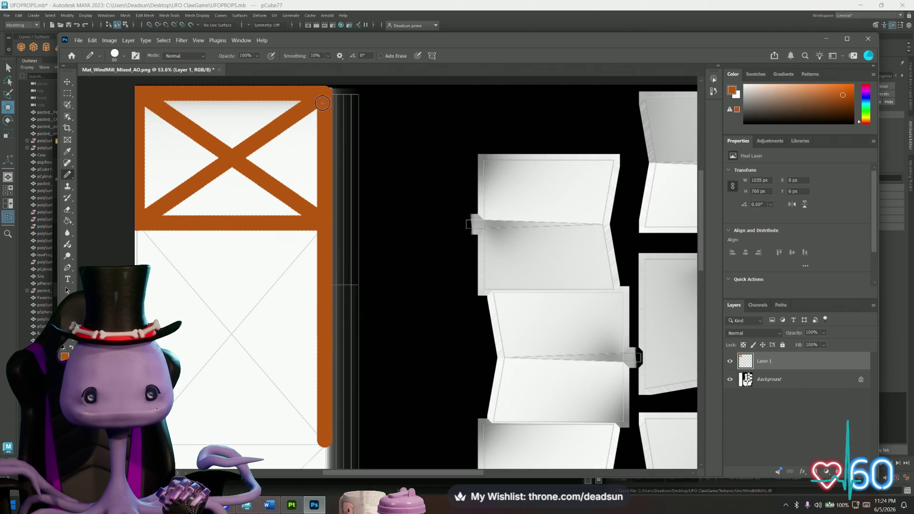
scroll(316, 367, down, 10)
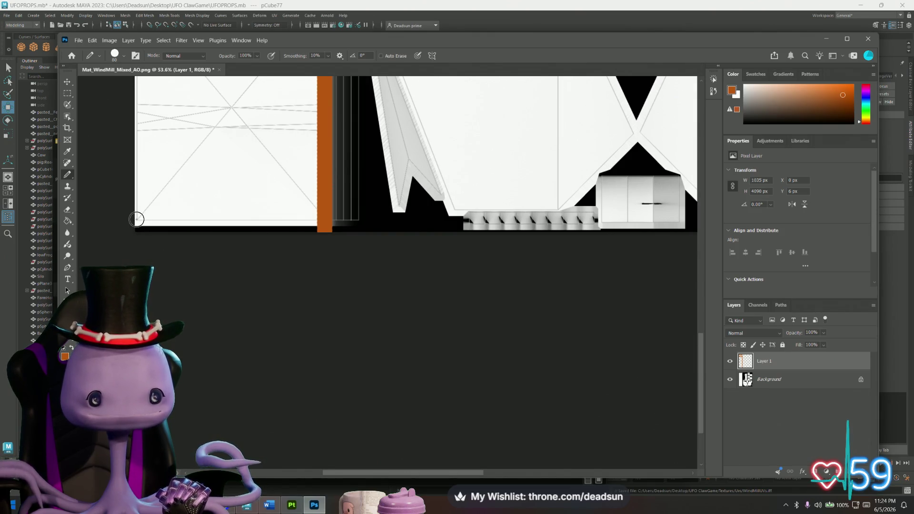
- Paint an orange bottom bar and set brush Smoothing to 100%
drag(150, 220, 315, 219)
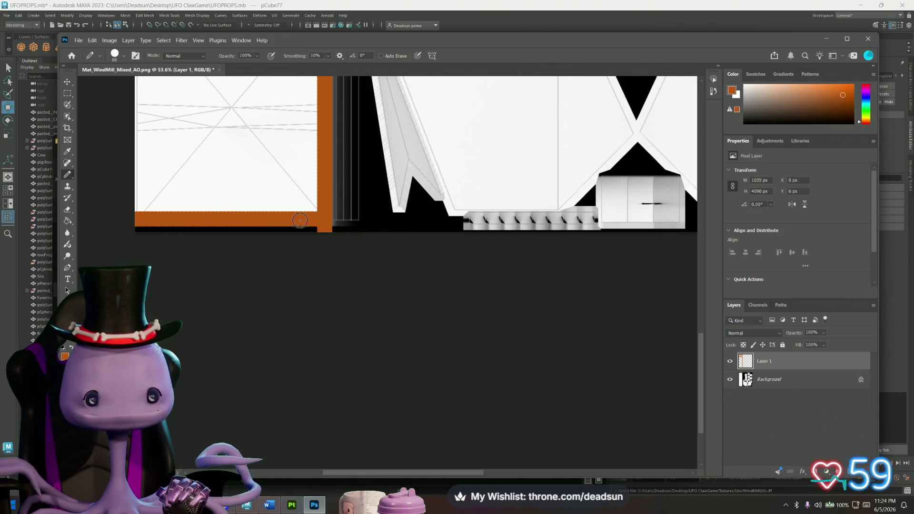
scroll(281, 214, up, 5)
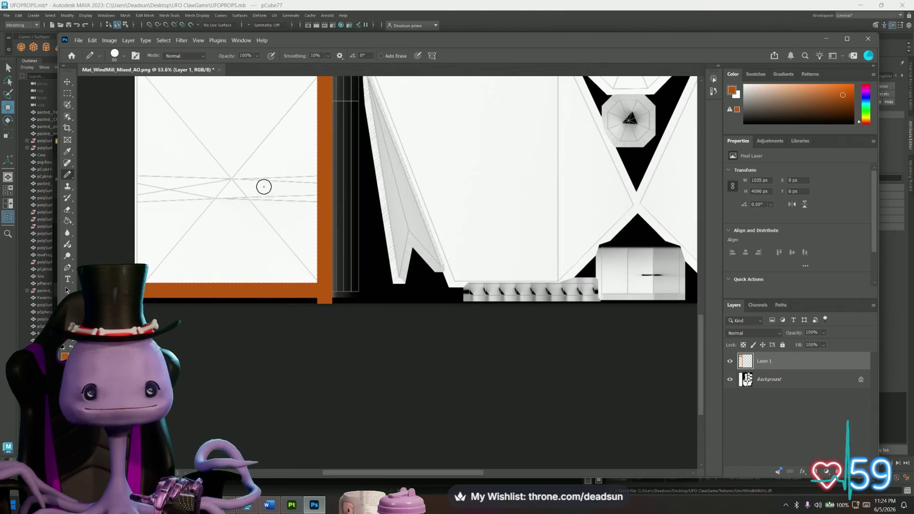
scroll(289, 161, up, 1)
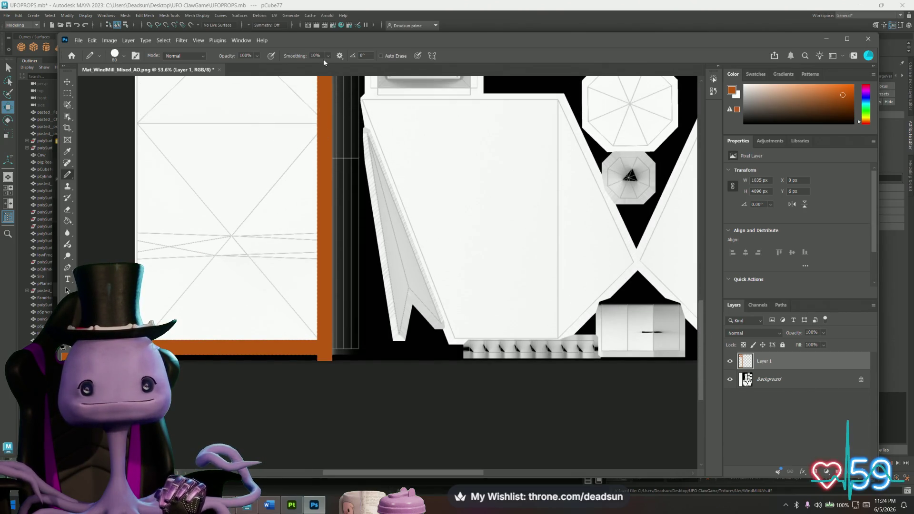
text(1)
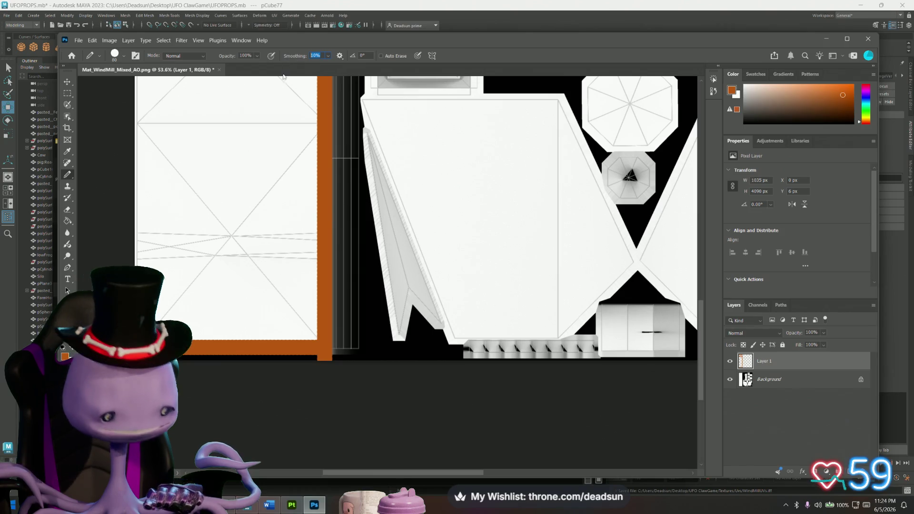
text(00)
key(Return)
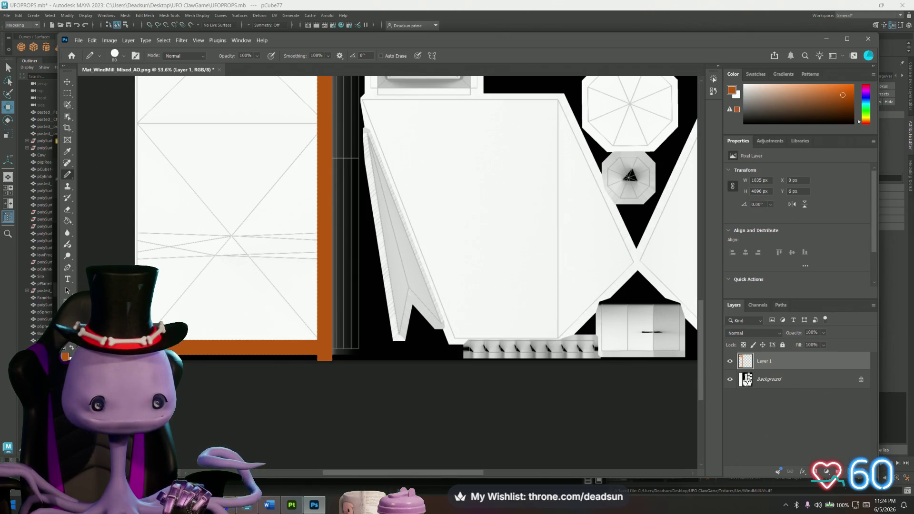
- Paint crossing diagonals and a left edge on the lower panel, then undo the strokes
shift+click(325, 125)
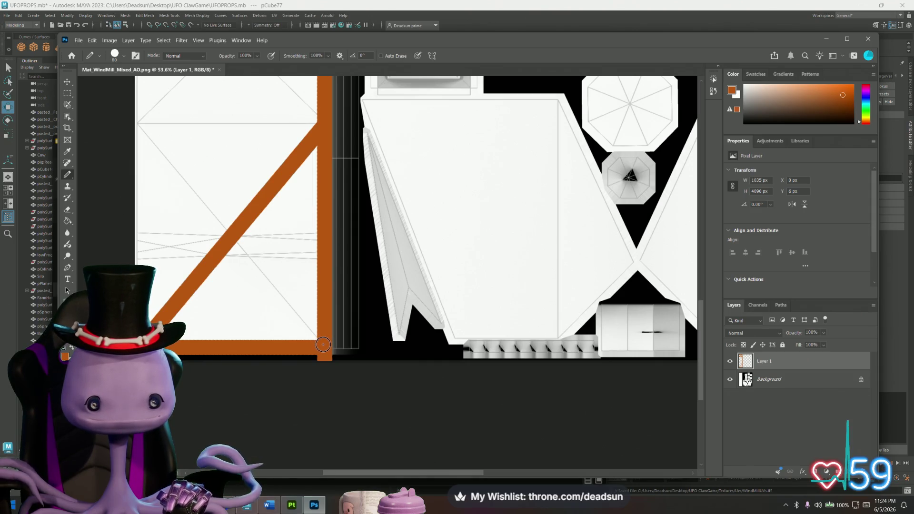
shift+click(138, 123)
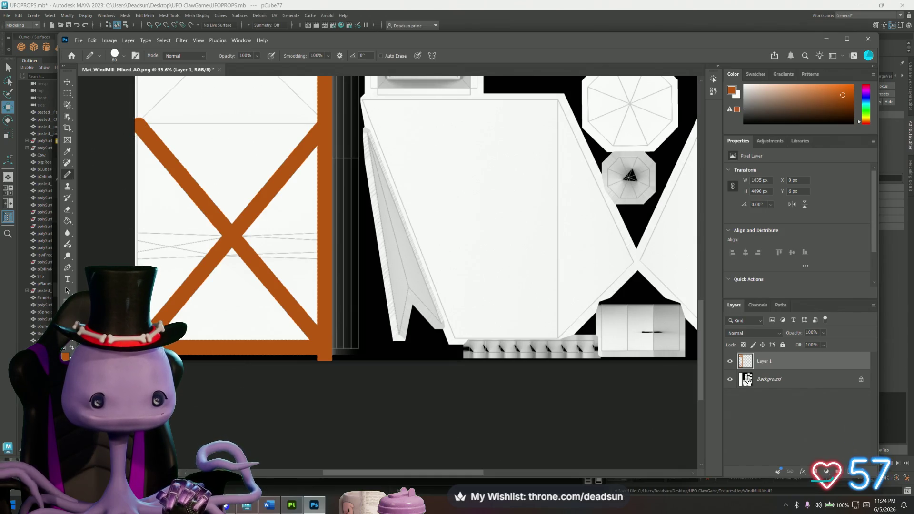
drag(136, 314, 139, 162)
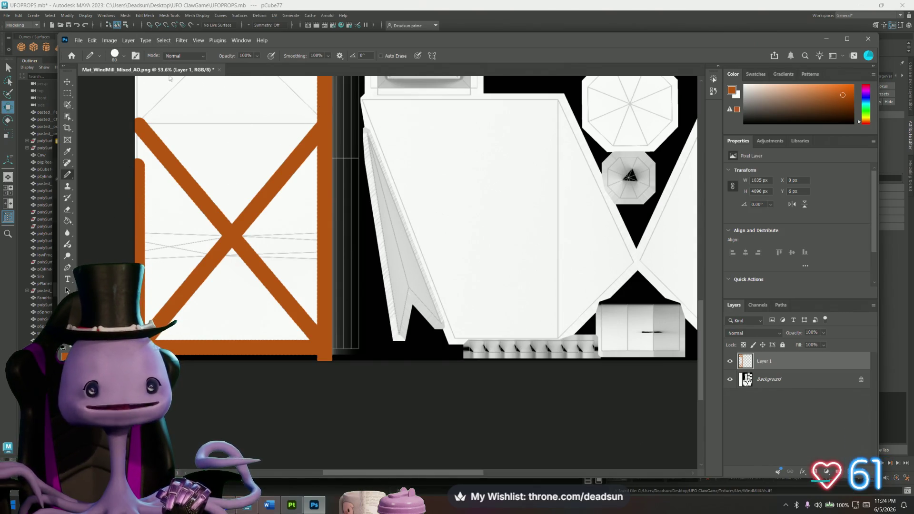
click(119, 59)
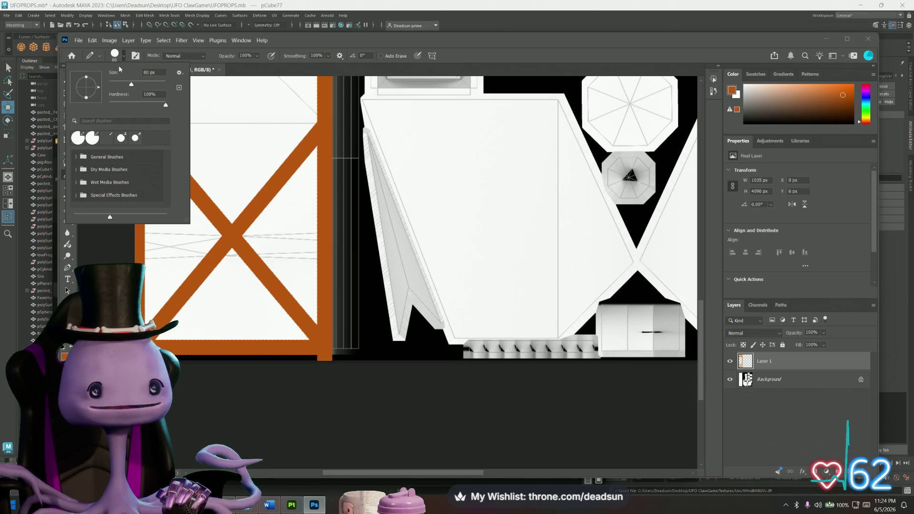
key(Escape)
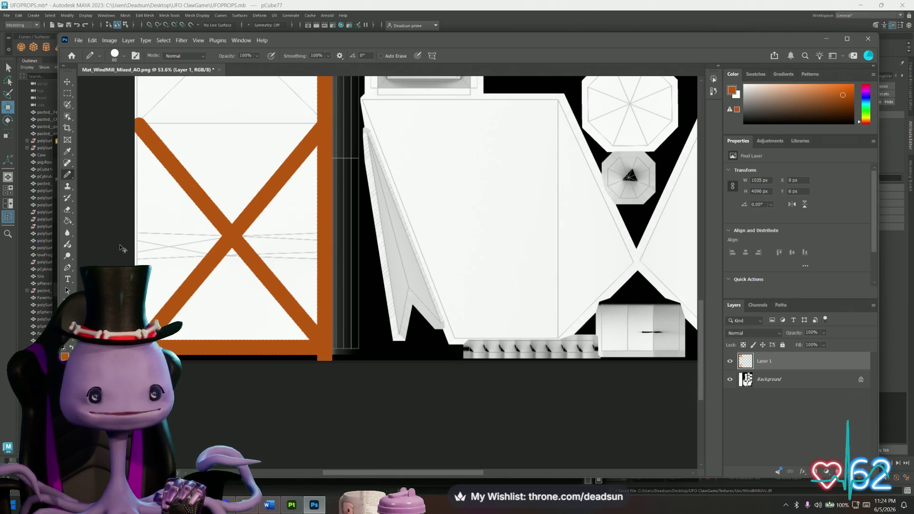
key(ctrl+z)
key(ctrl+z)
key(ctrl+z)
key(ctrl+z)
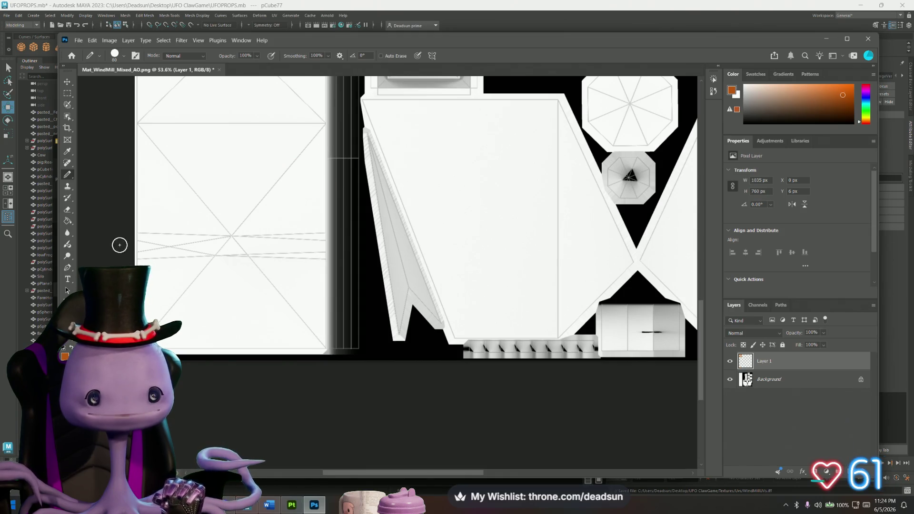
- Undo the remaining orange frame strokes and zoom in on the top panel
alt+scroll(160, 205, down, 1)
scroll(200, 188, up, 5)
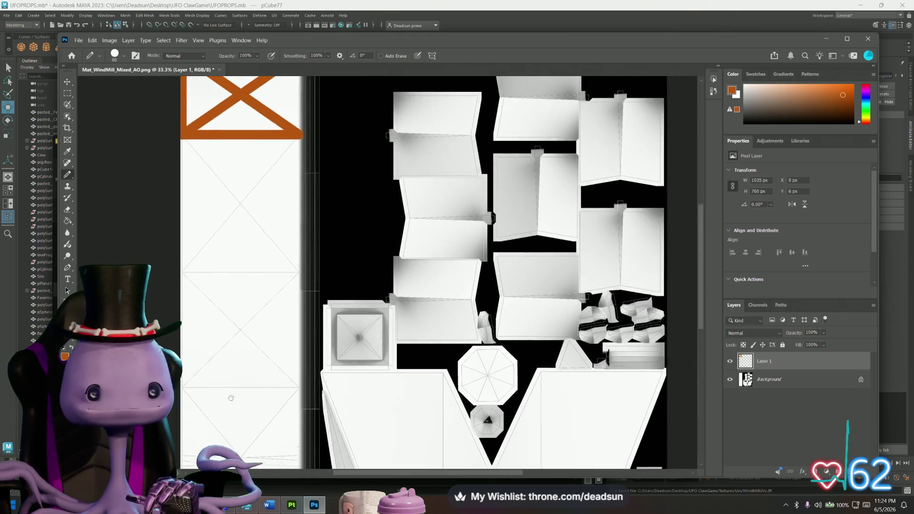
drag(223, 245, 228, 256)
key(ctrl+z)
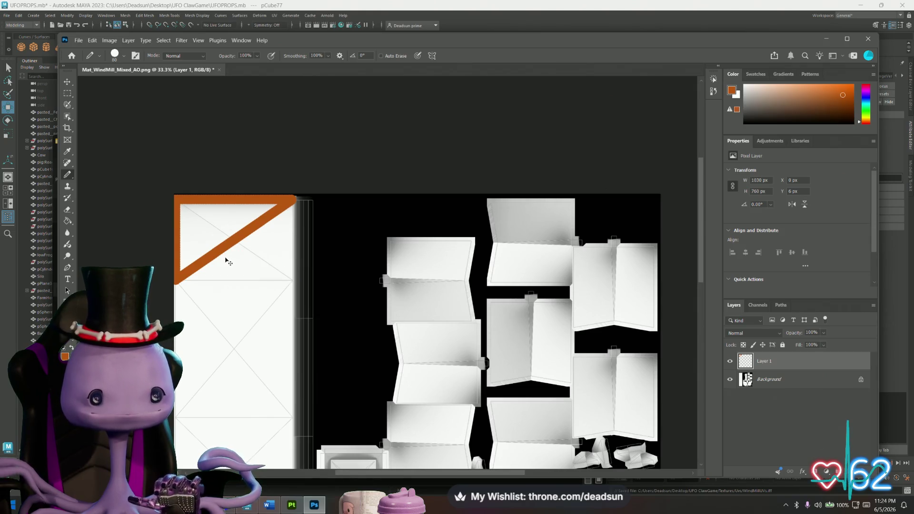
key(ctrl+z)
key(ctrl+z)
alt+scroll(192, 241, up, 3)
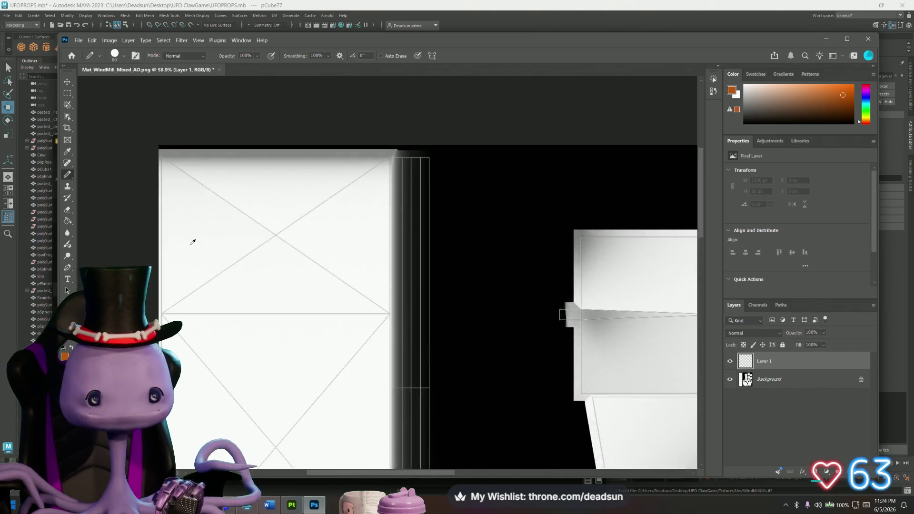
alt+scroll(193, 242, up, 2)
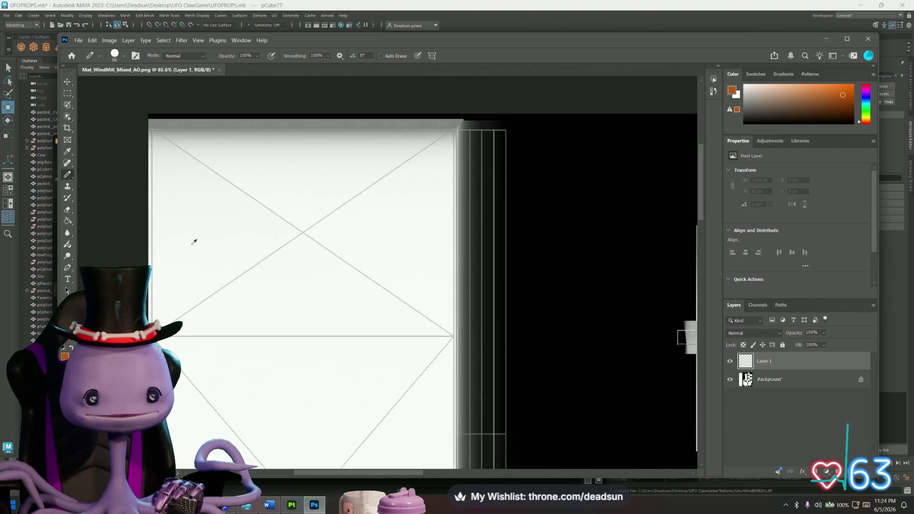
- Paint a straight orange bar from the top-left to top-right corner, keeping Normal blend mode
click(151, 129)
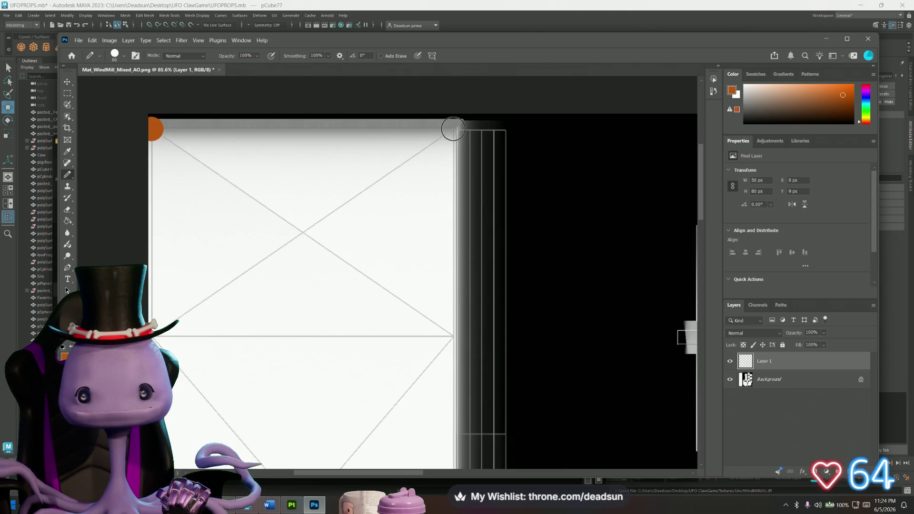
shift+click(452, 128)
alt+scroll(262, 138, up, 5)
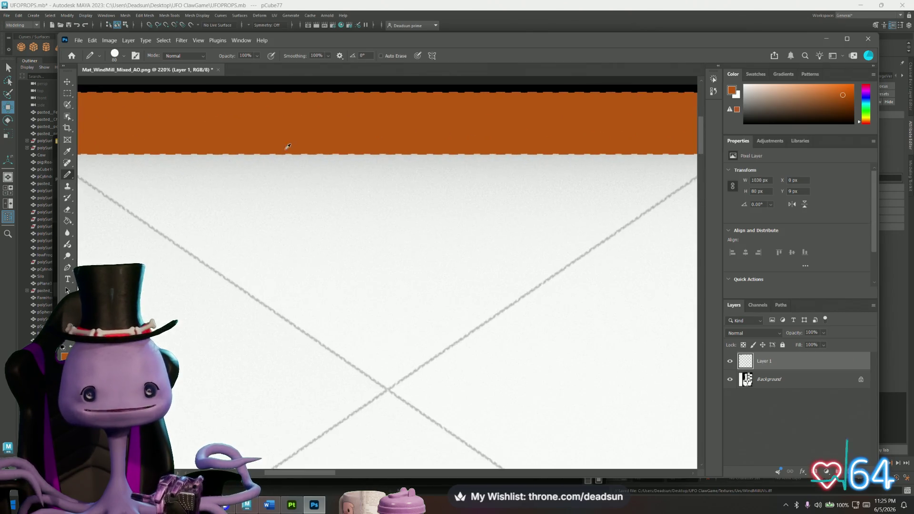
scroll(295, 151, up, 2)
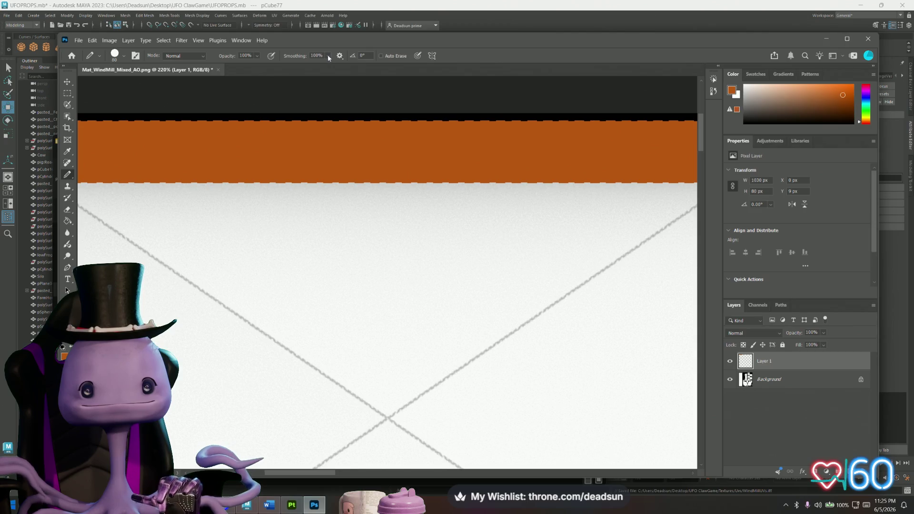
click(189, 56)
click(188, 56)
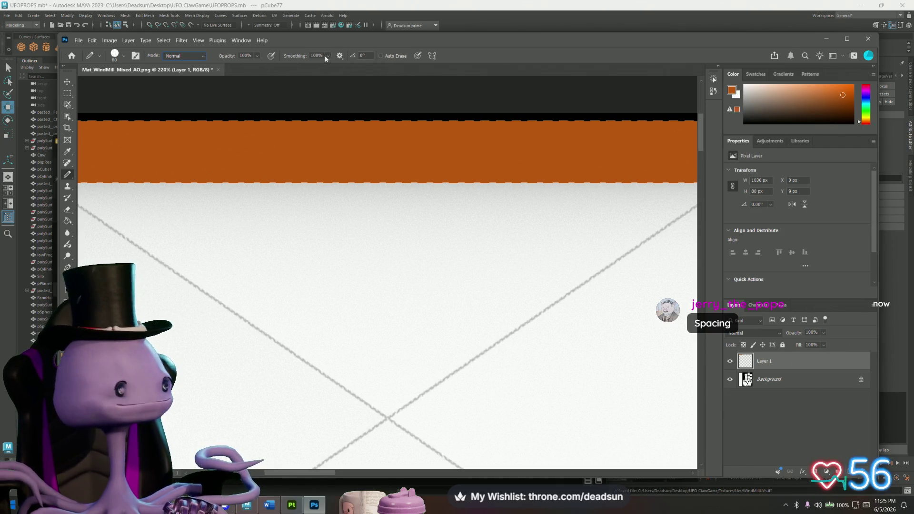
- Set brush Smoothing to 0%, try test orange strokes, then undo them all
click(93, 56)
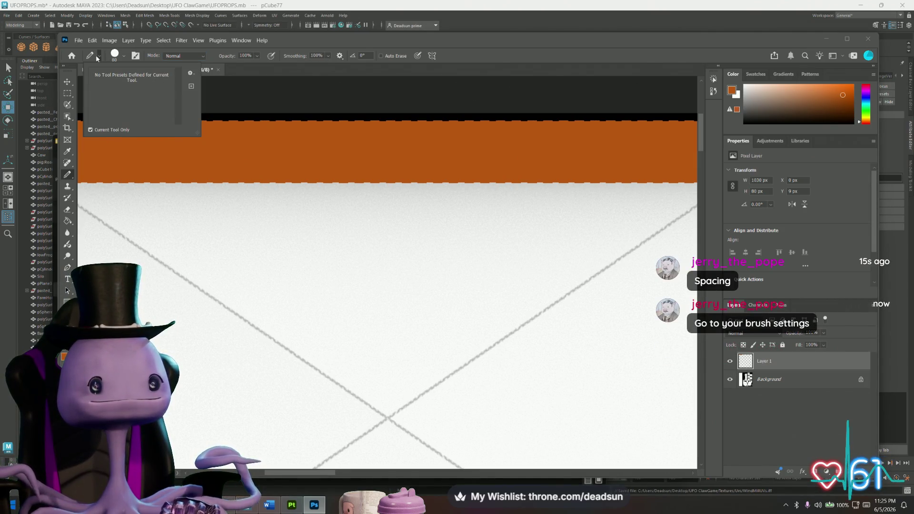
click(124, 57)
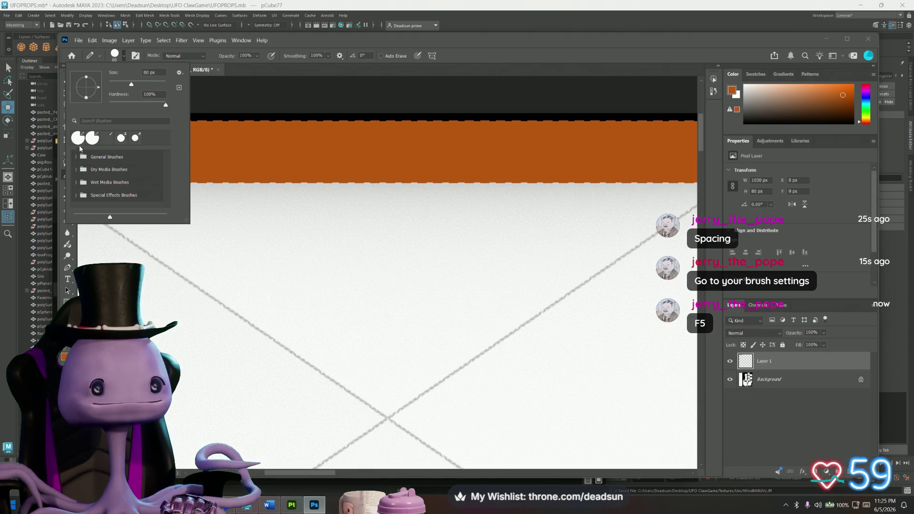
mouse_move(280, 177)
mouse_down()
mouse_move(316, 249)
mouse_move(322, 245)
mouse_move(279, 182)
mouse_up()
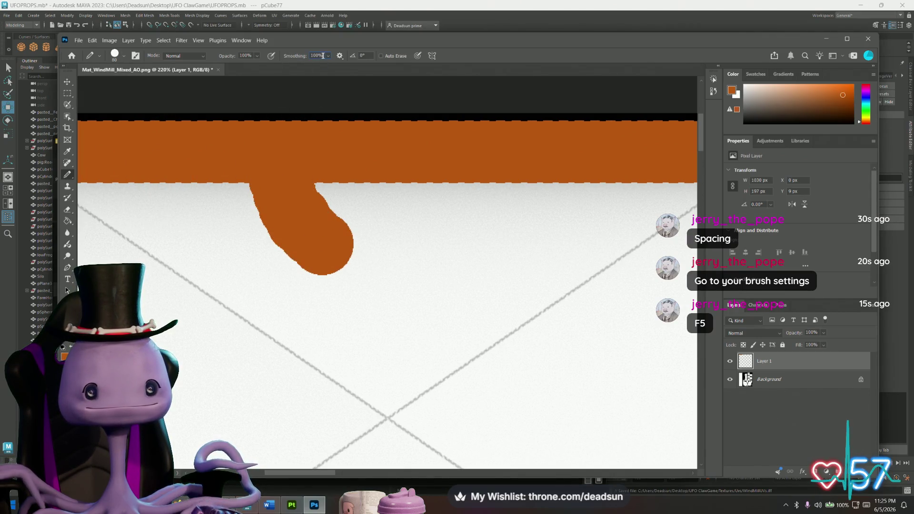
text(0)
mouse_move(187, 205)
mouse_down()
mouse_move(245, 295)
mouse_move(292, 146)
mouse_move(230, 230)
mouse_move(249, 253)
mouse_up()
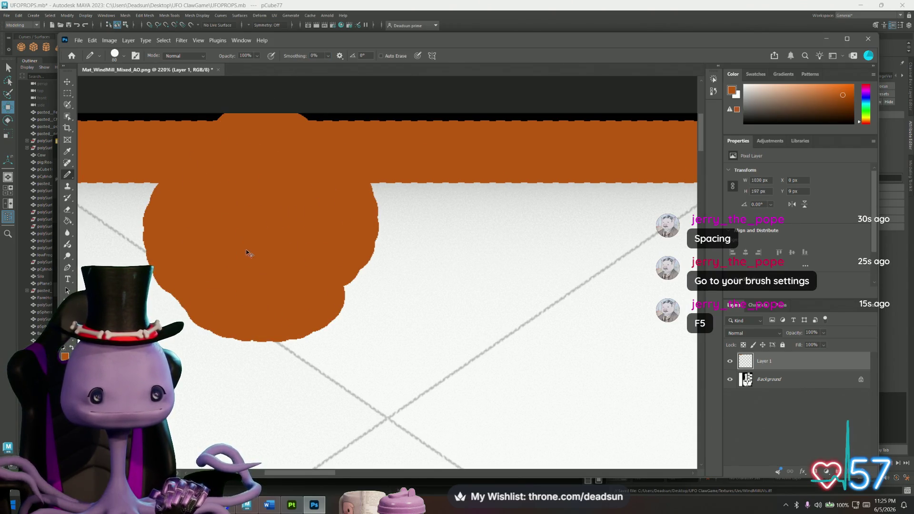
key(ctrl+z)
key(ctrl+z)
key(ctrl+z)
alt+scroll(234, 232, down, 3)
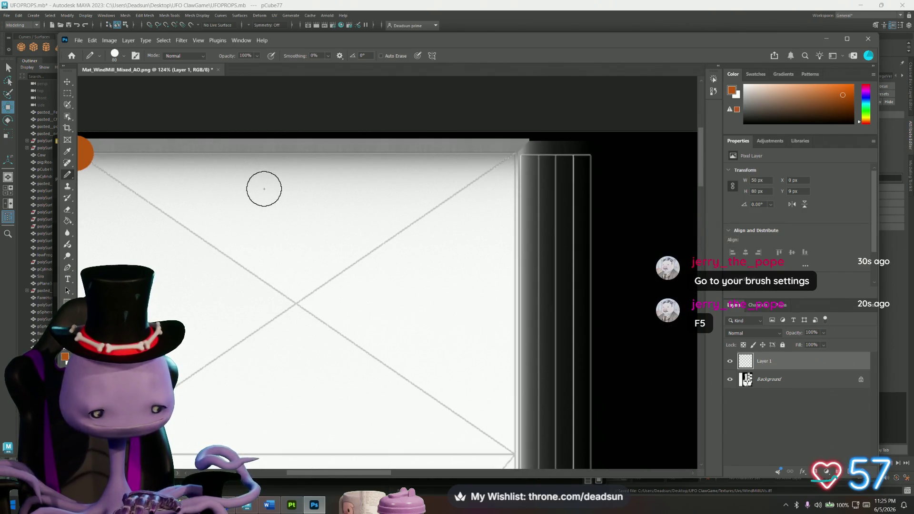
key(F5)
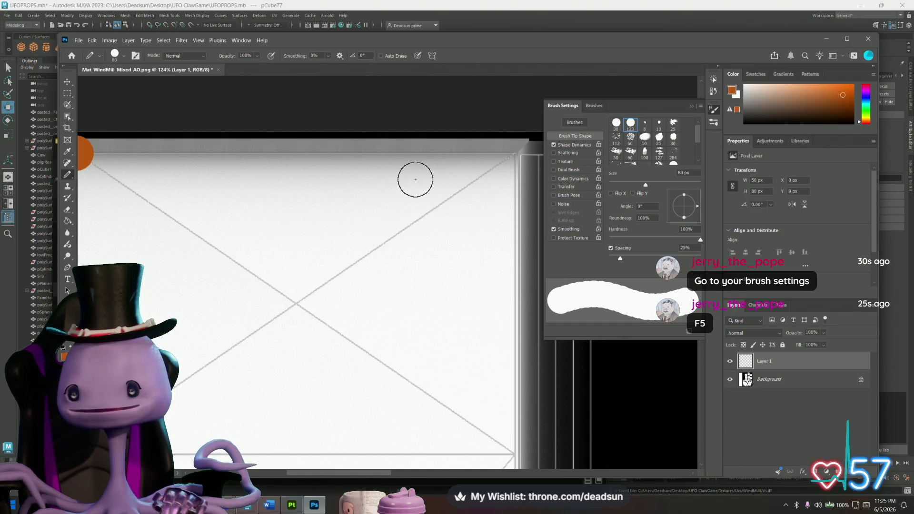
- Set the brush spacing to 1% and remove the stray orange dot
drag(621, 260, 601, 258)
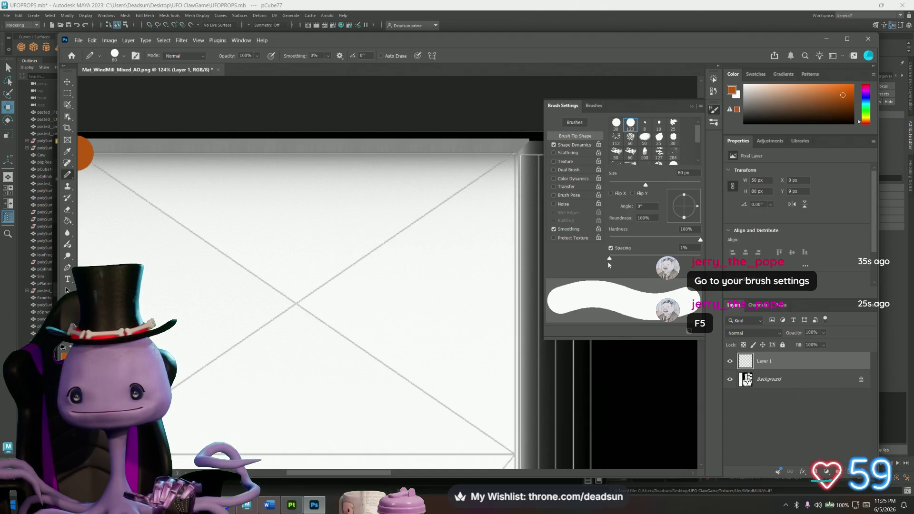
alt+scroll(224, 238, down, 2)
key(ctrl+z)
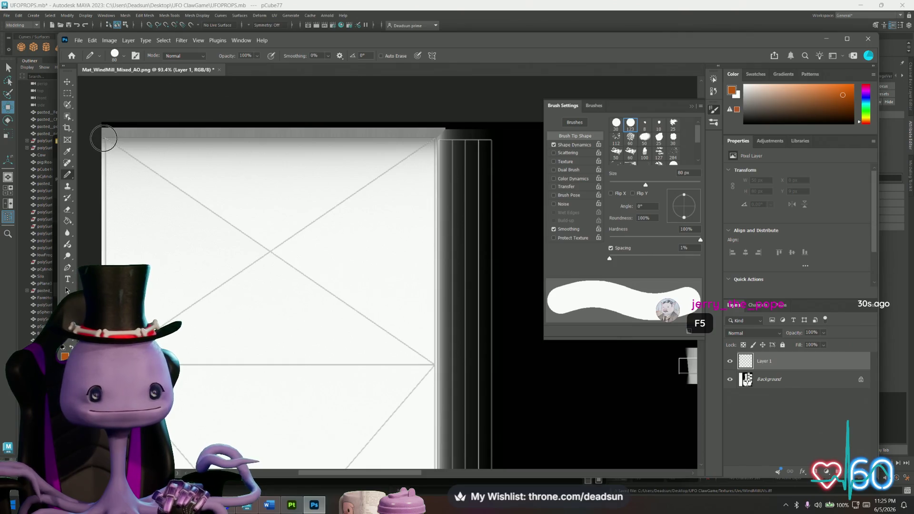
- Paint top, diagonal, left, bottom and right frame beams, then undo them
drag(104, 138, 435, 138)
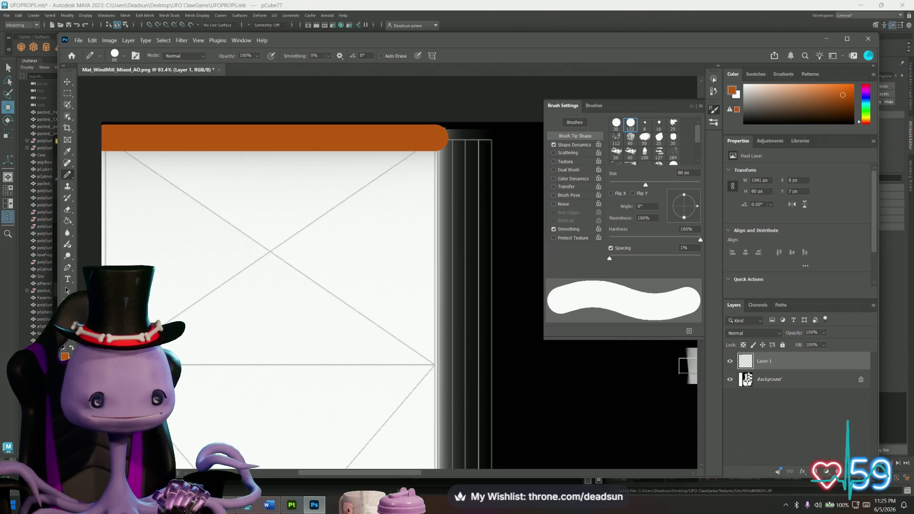
shift+click(110, 356)
shift+click(110, 203)
shift+click(105, 137)
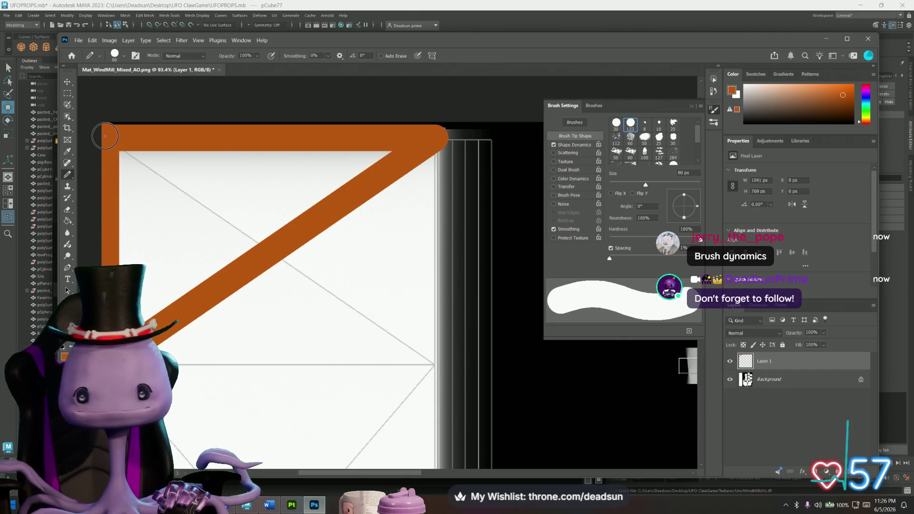
shift+click(435, 365)
drag(435, 365, 109, 364)
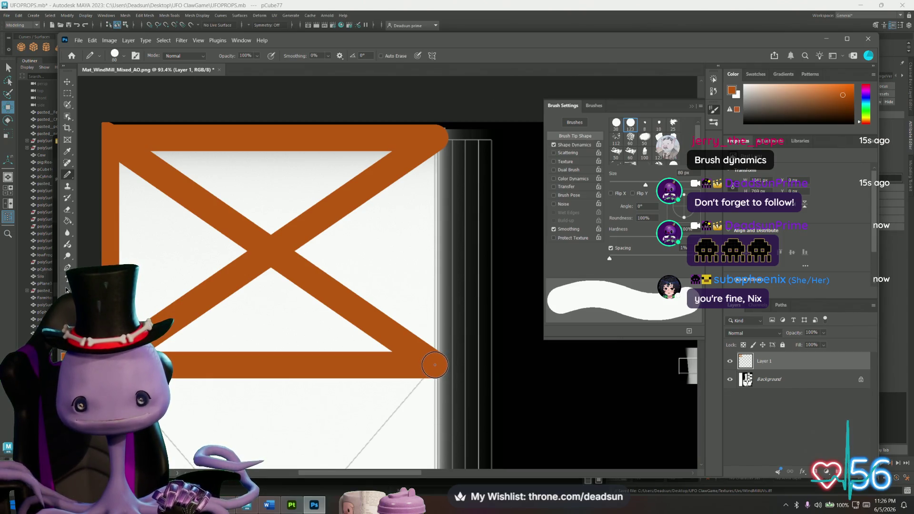
mouse_move(435, 365)
mouse_down()
mouse_move(435, 203)
mouse_move(449, 133)
mouse_up()
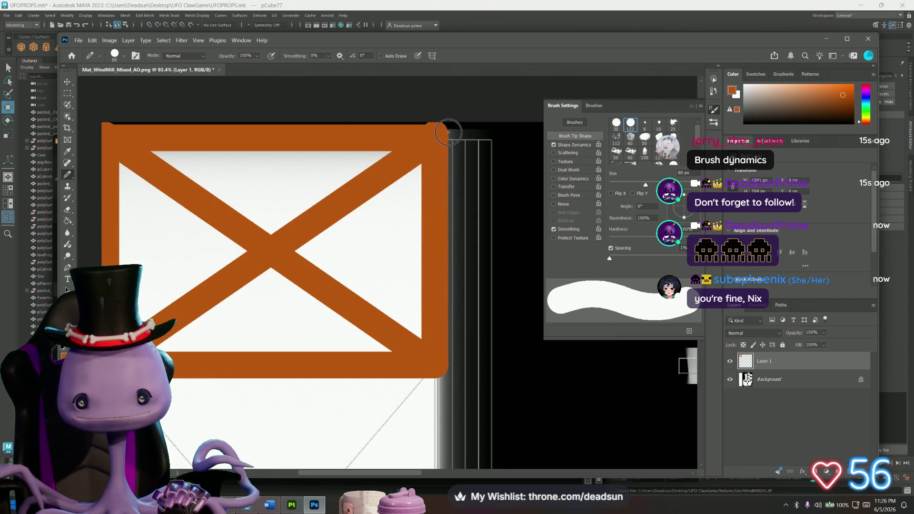
drag(282, 342, 282, 157)
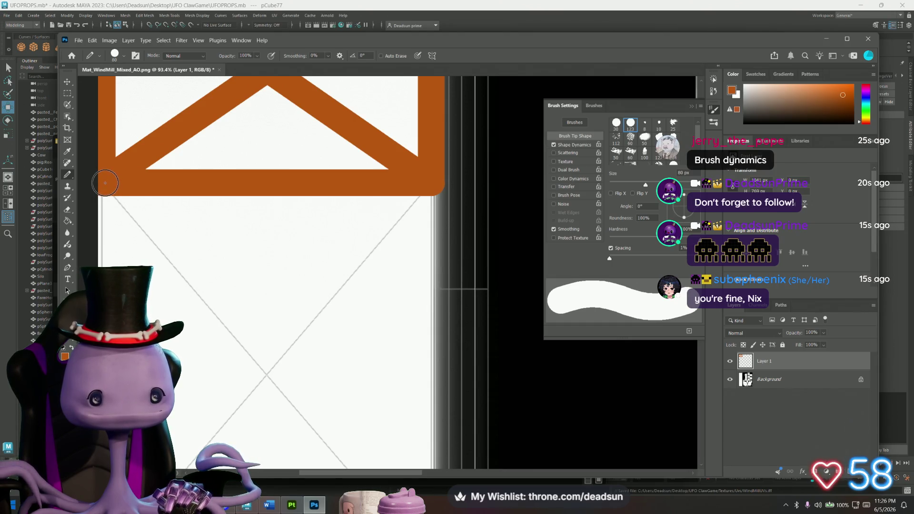
alt+scroll(149, 244, down, 5)
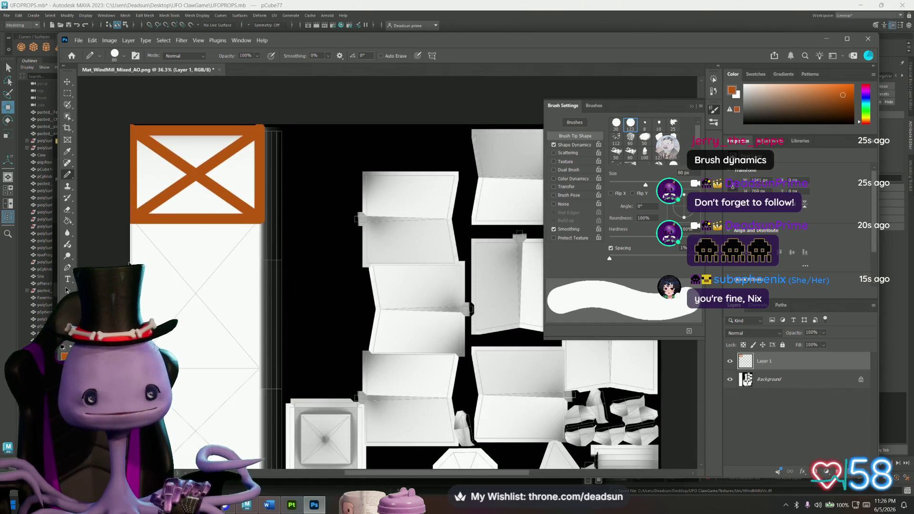
key(ctrl+z)
key(ctrl+z)
key(ctrl+z)
key(ctrl+z)
key(ctrl+z)
key(ctrl+z)
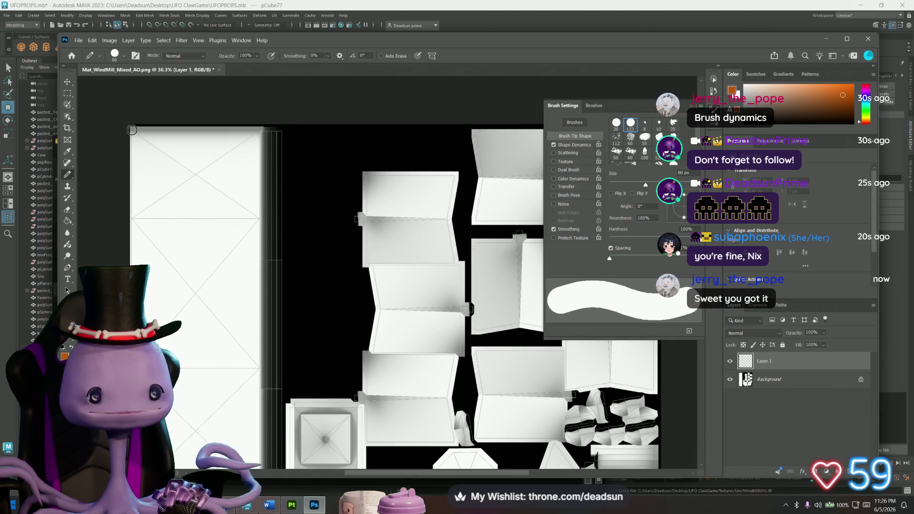
- Paint straight orange vertical beams down the panel's left and right edges
shift+drag(132, 130, 145, 221)
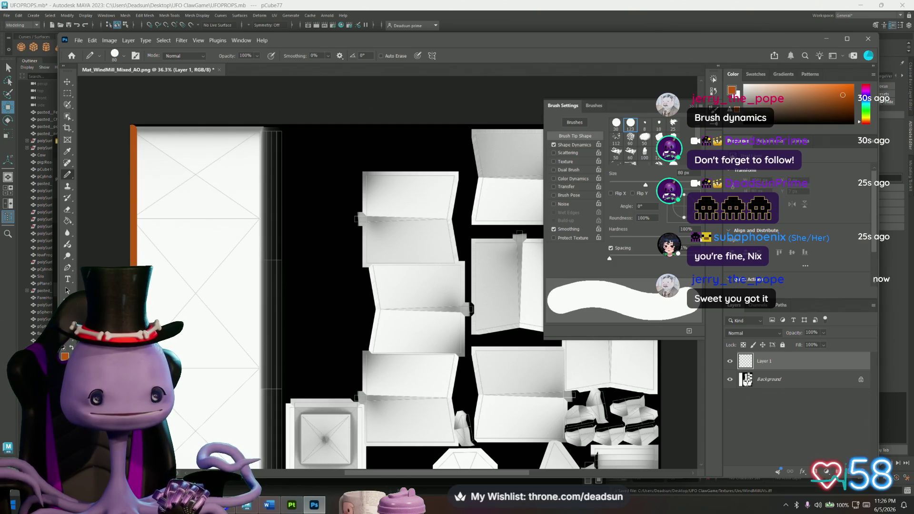
scroll(67, 289, down, 5)
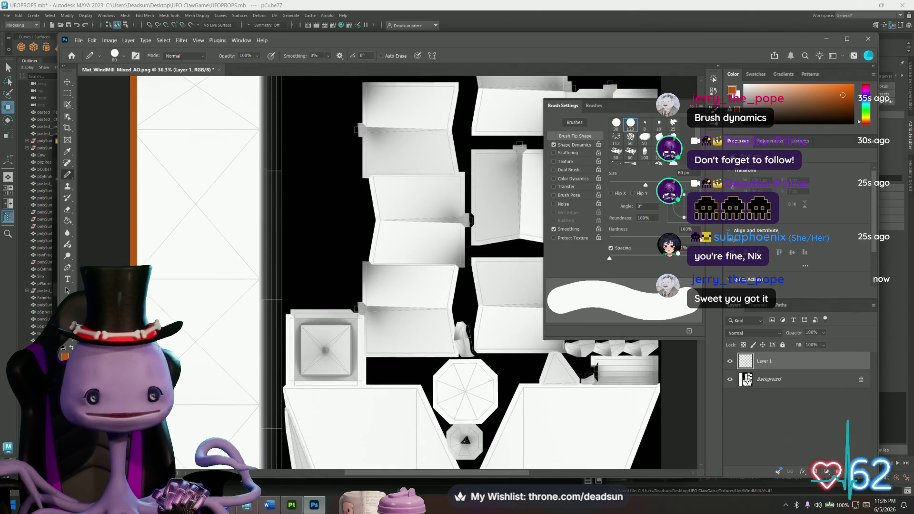
scroll(67, 290, down, 3)
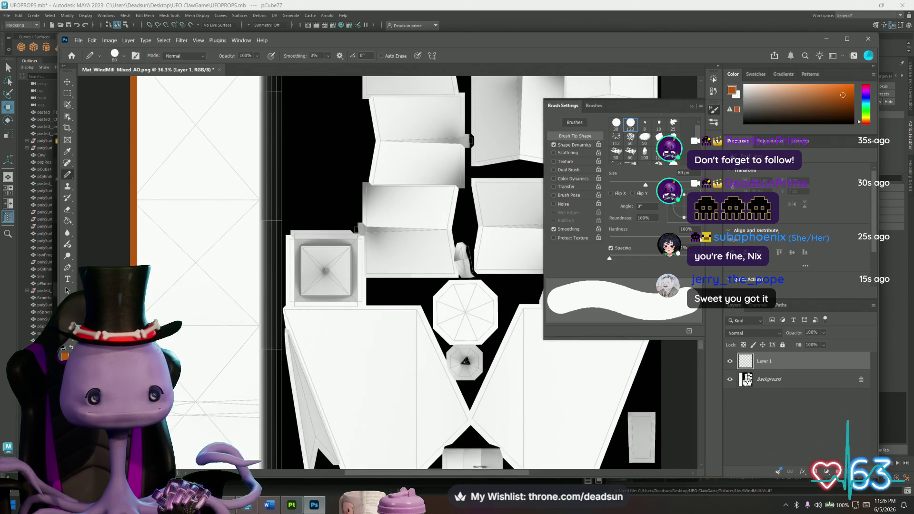
scroll(67, 289, down, 3)
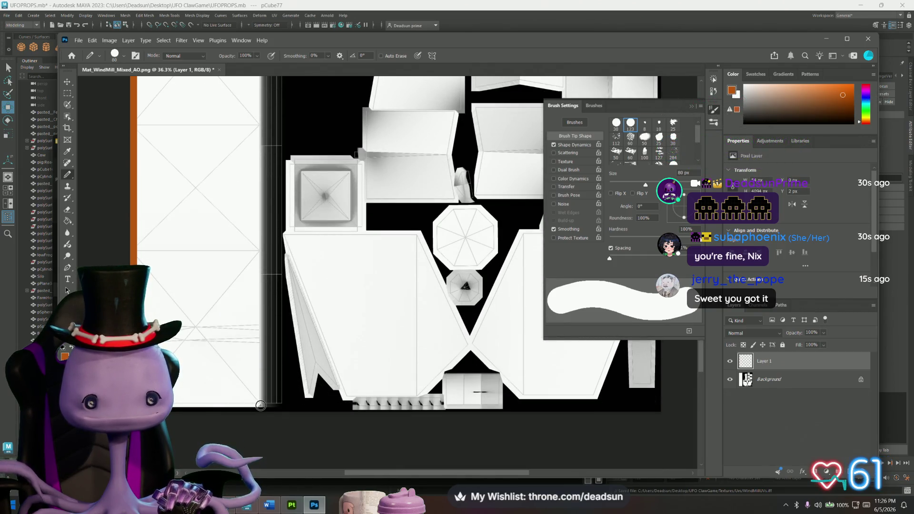
drag(259, 404, 276, 75)
scroll(143, 129, up, 4)
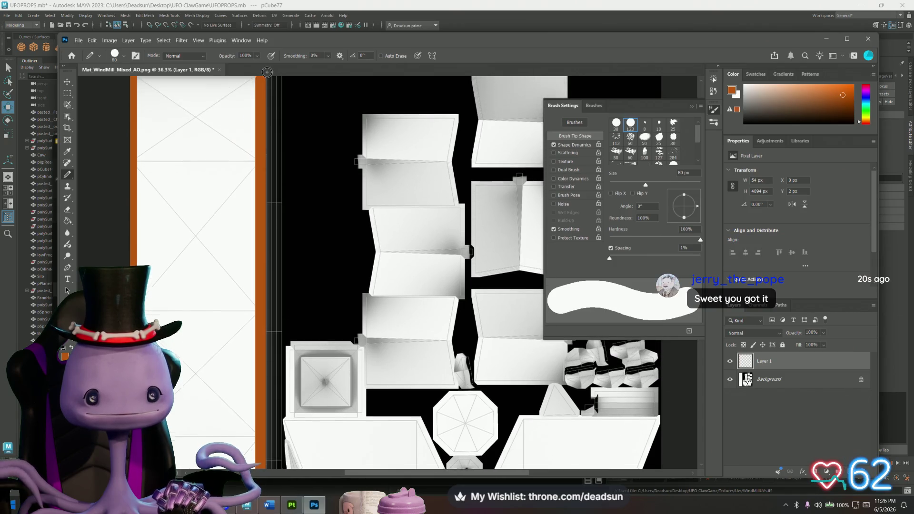
alt+scroll(138, 126, up, 5)
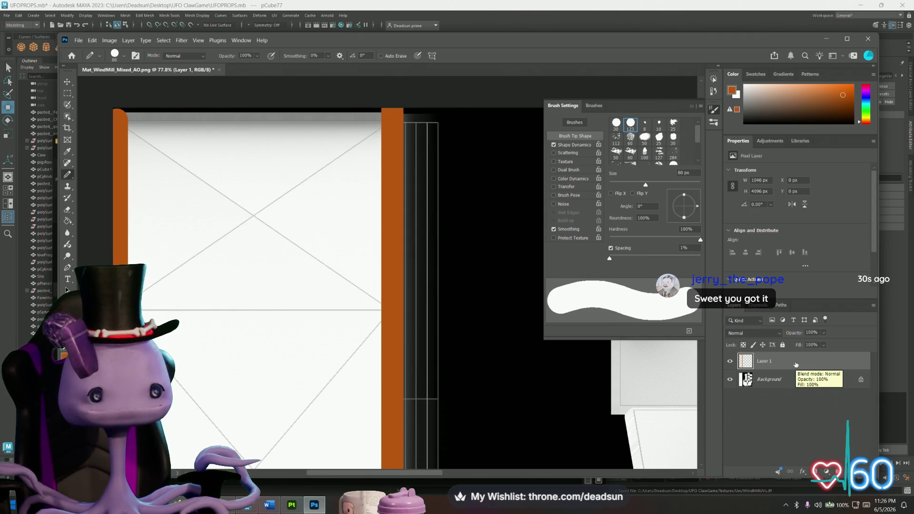
double_click(812, 364)
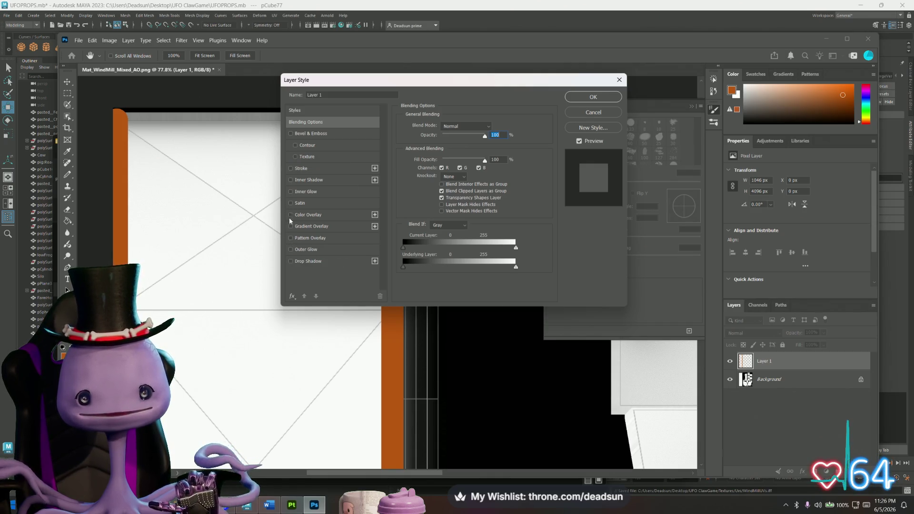
- Enable a Drop Shadow on Layer 1 with its angle set to 90°
click(290, 261)
click(304, 261)
drag(448, 151, 441, 145)
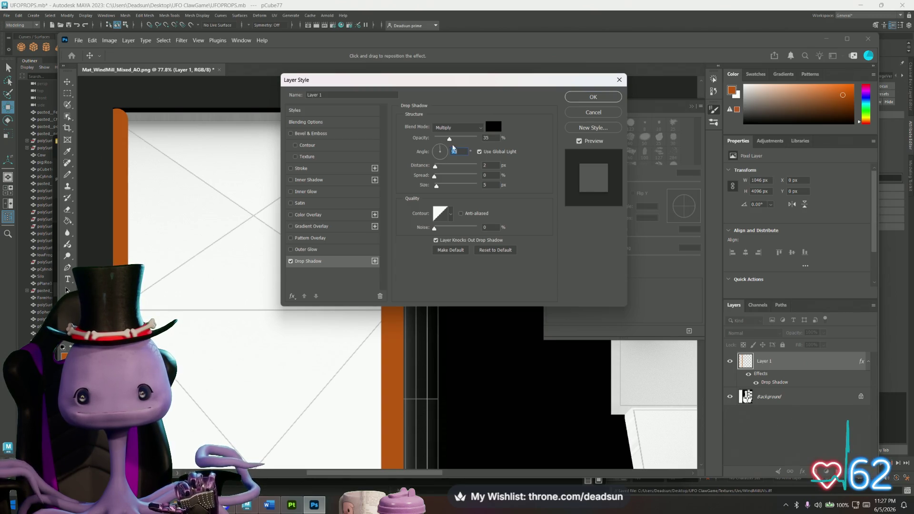
click(454, 152)
text(90)
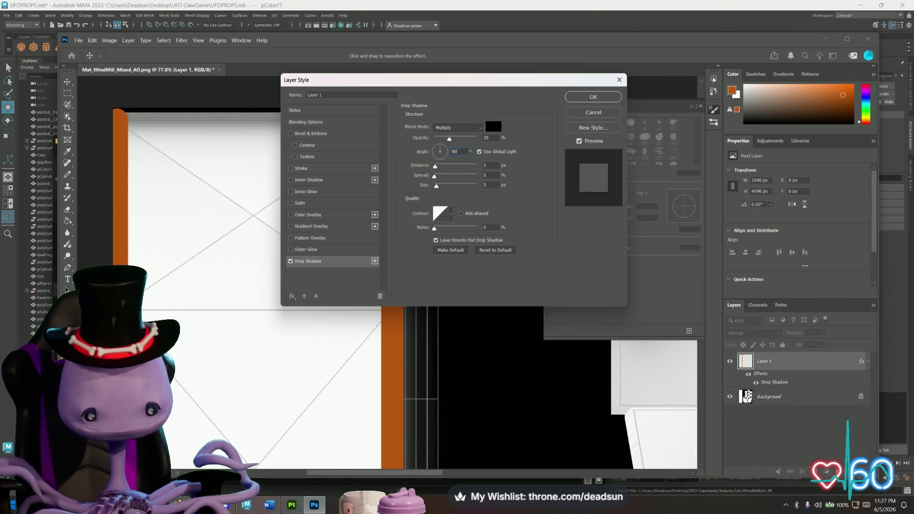
key(Return)
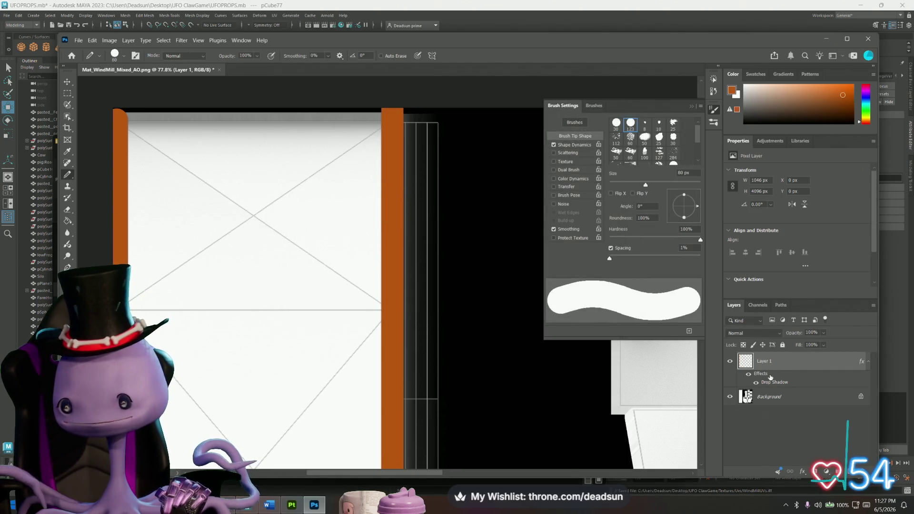
- Adjust the drop shadow to 5 px distance, 11% spread and 18 px size, and apply
double_click(757, 369)
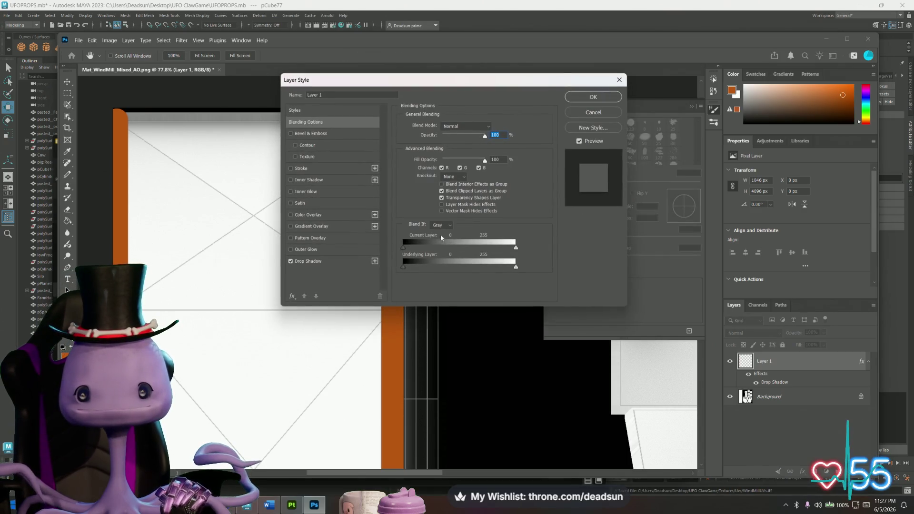
click(308, 261)
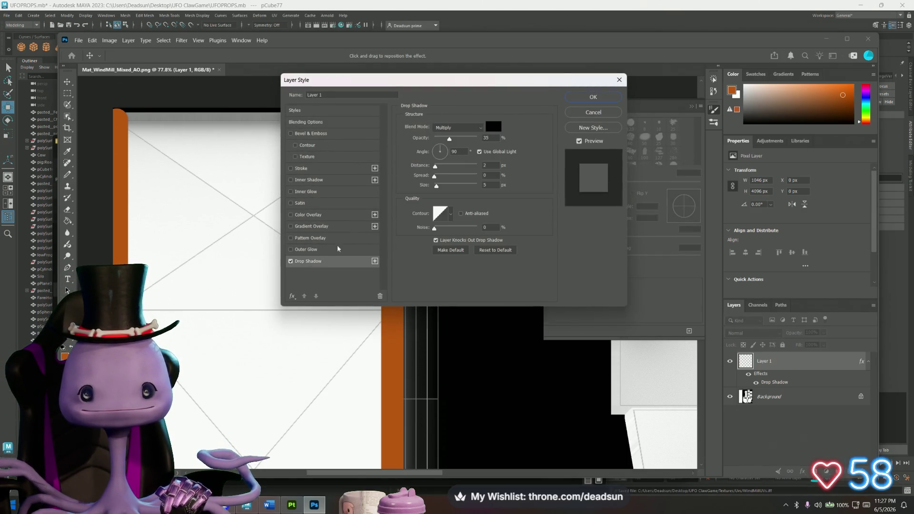
drag(434, 169, 443, 190)
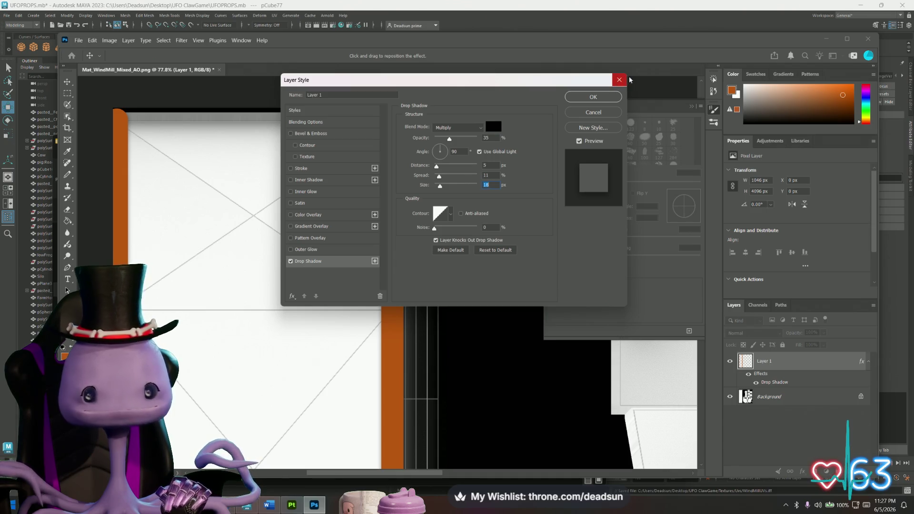
click(593, 98)
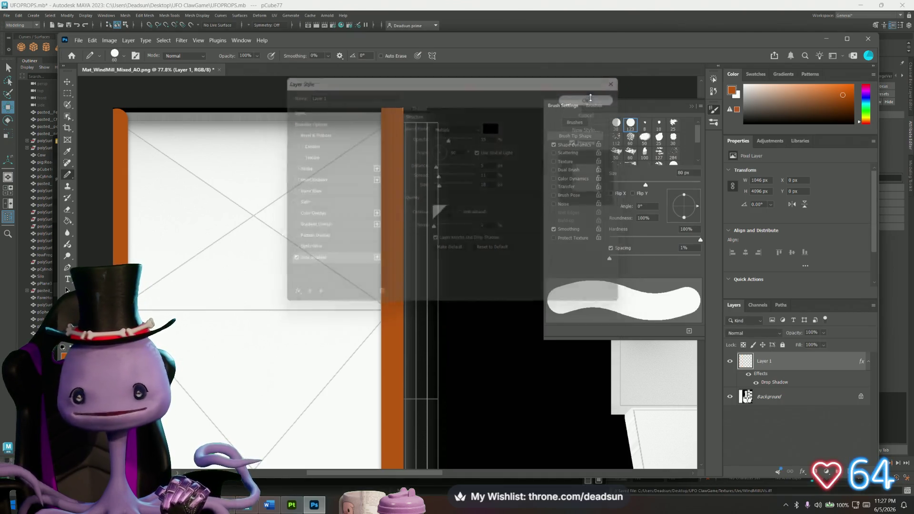
- Duplicate Layer 1 and move the Layer 1 copy below it
right_click(781, 365)
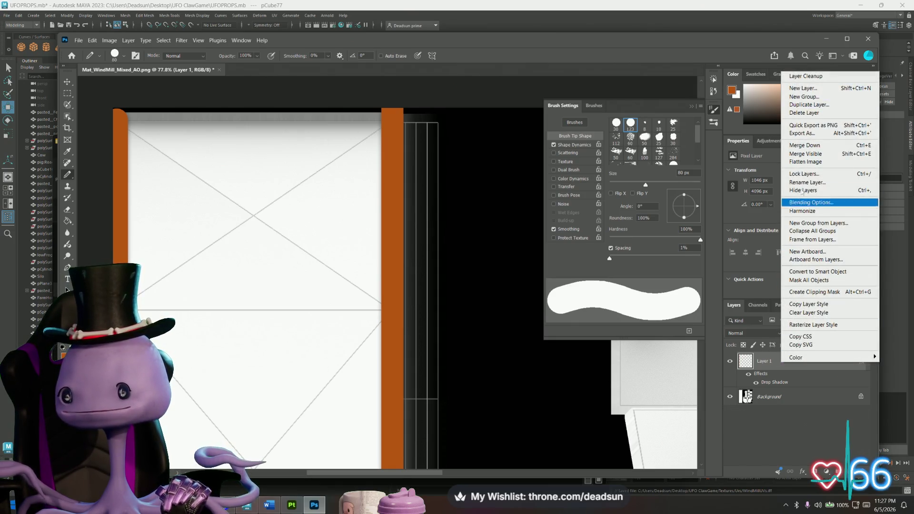
click(812, 106)
key(Return)
drag(786, 368, 786, 409)
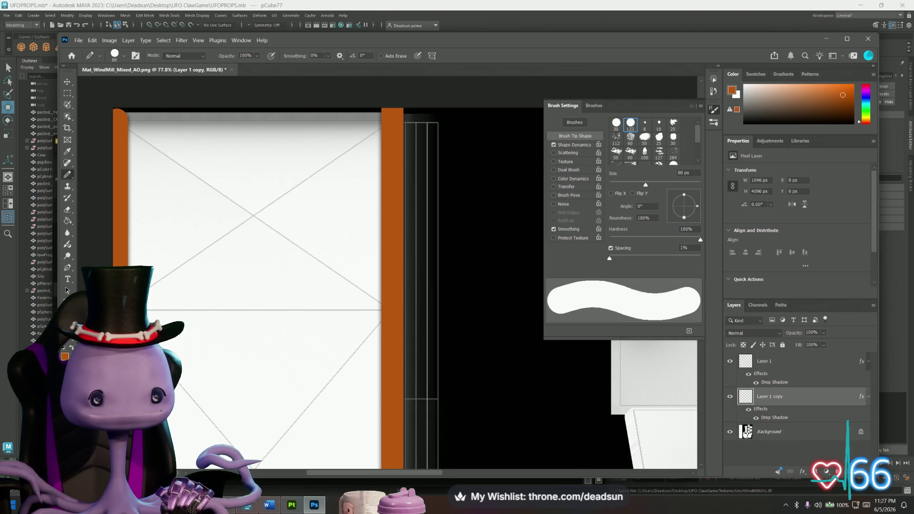
- Paint the top panel's X diagonals, a horizontal cross beam and the top beam
shift+click(389, 120)
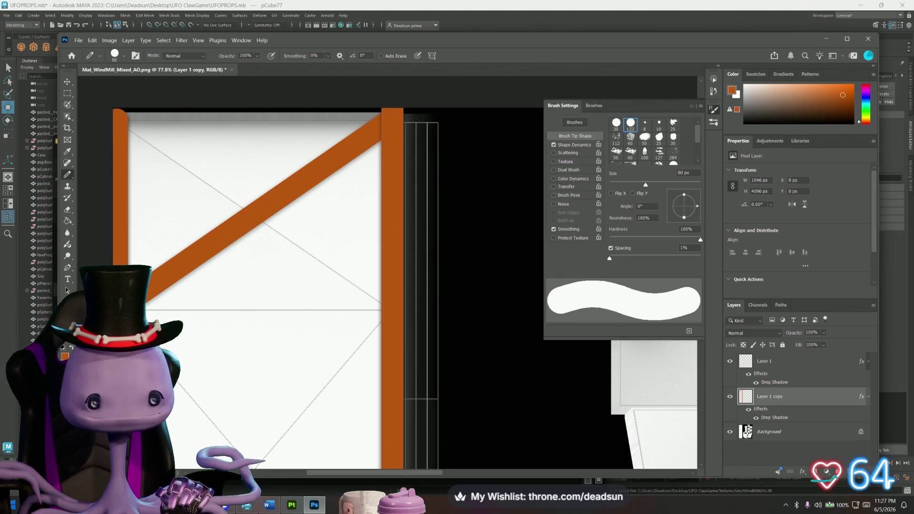
mouse_move(152, 310)
mouse_down()
mouse_move(359, 308)
mouse_move(381, 311)
mouse_move(377, 319)
mouse_up()
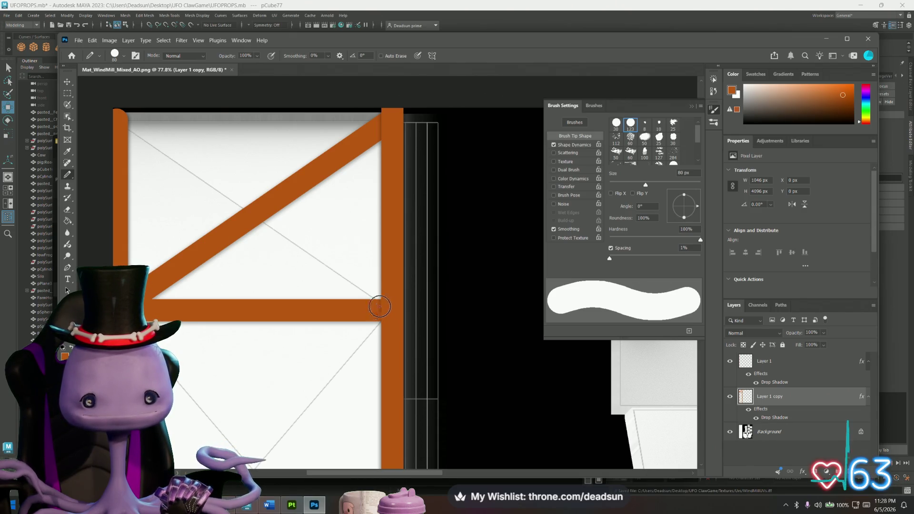
shift+click(117, 120)
drag(117, 120, 381, 122)
alt+scroll(238, 204, down, 5)
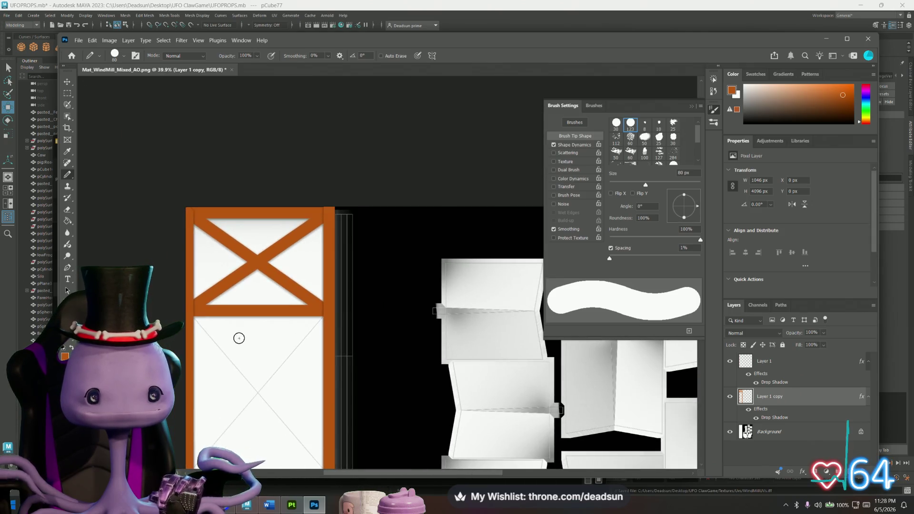
scroll(222, 240, down, 3)
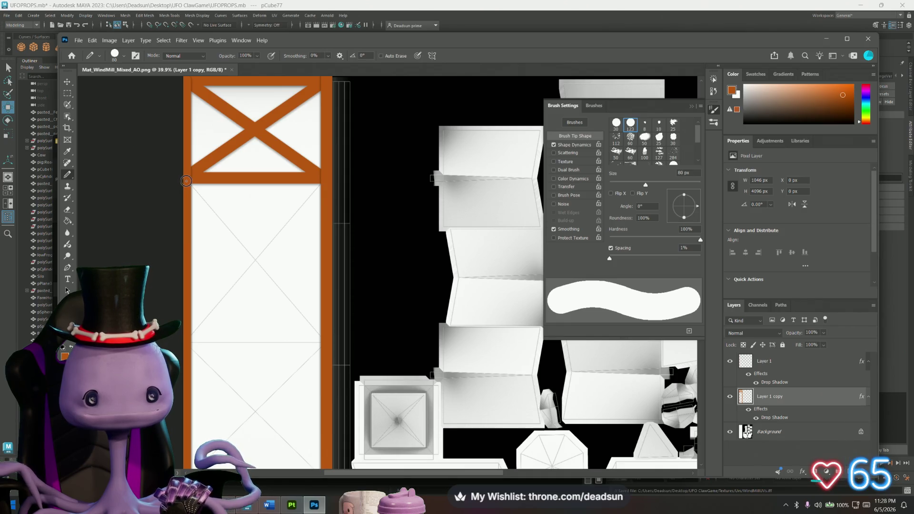
- Paint horizontal beams and opposite diagonals forming the middle and lower X braces
shift+click(326, 343)
shift+drag(326, 342, 190, 341)
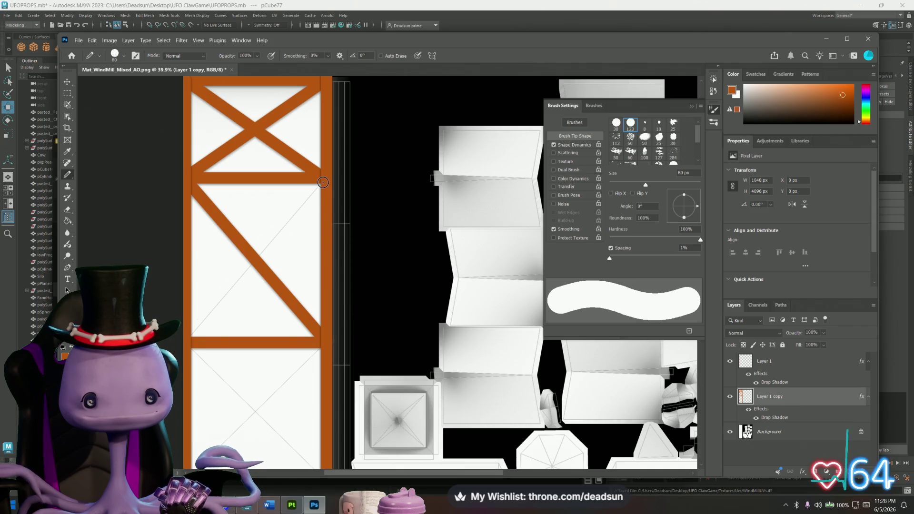
shift+click(196, 334)
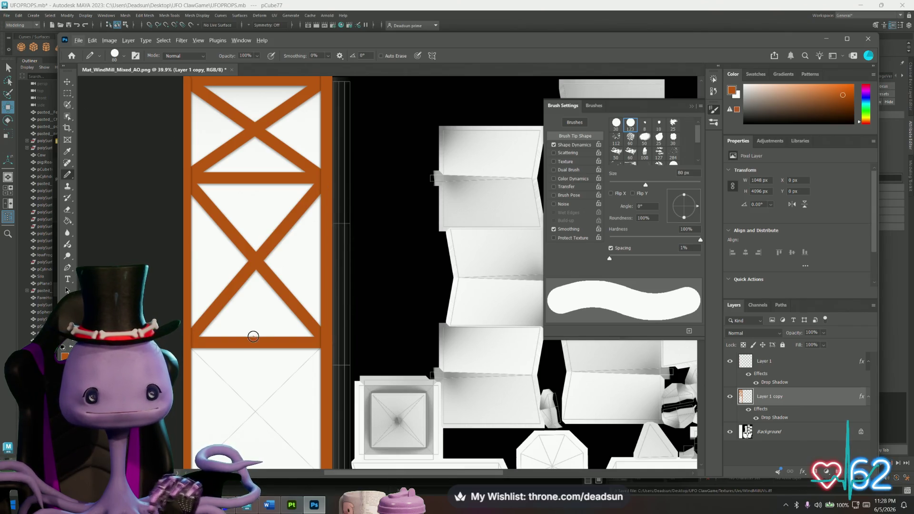
alt+scroll(247, 320, down, 1)
alt+scroll(250, 316, up, 1)
mouse_move(246, 346)
mouse_down()
mouse_move(235, 206)
mouse_move(221, 157)
mouse_up()
alt+scroll(176, 248, up, 1)
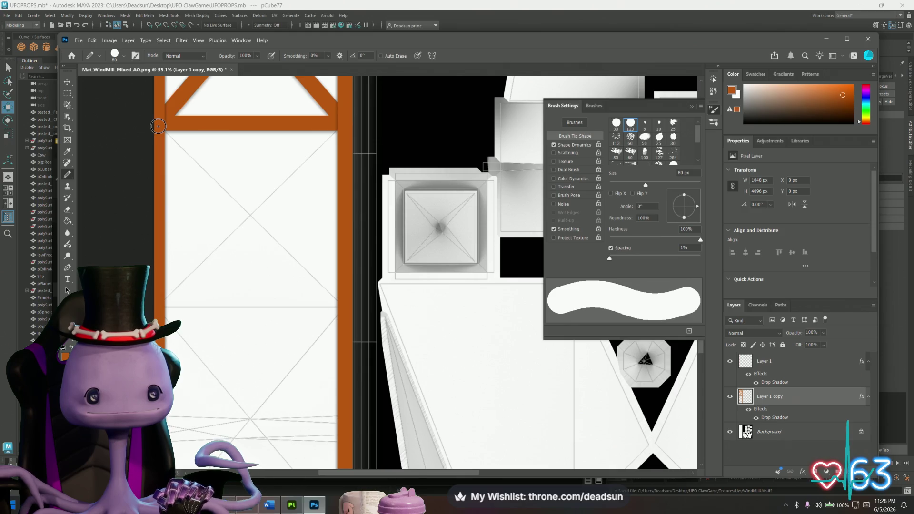
shift+click(344, 308)
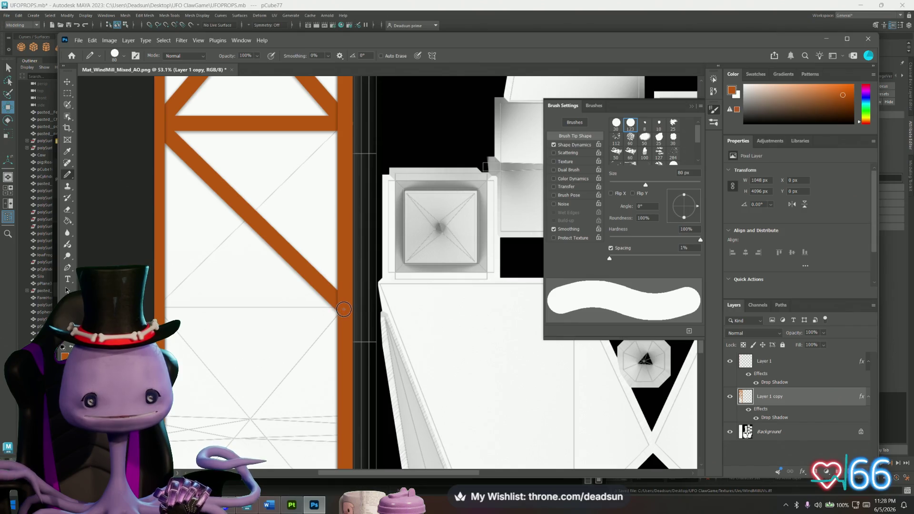
drag(336, 308, 161, 311)
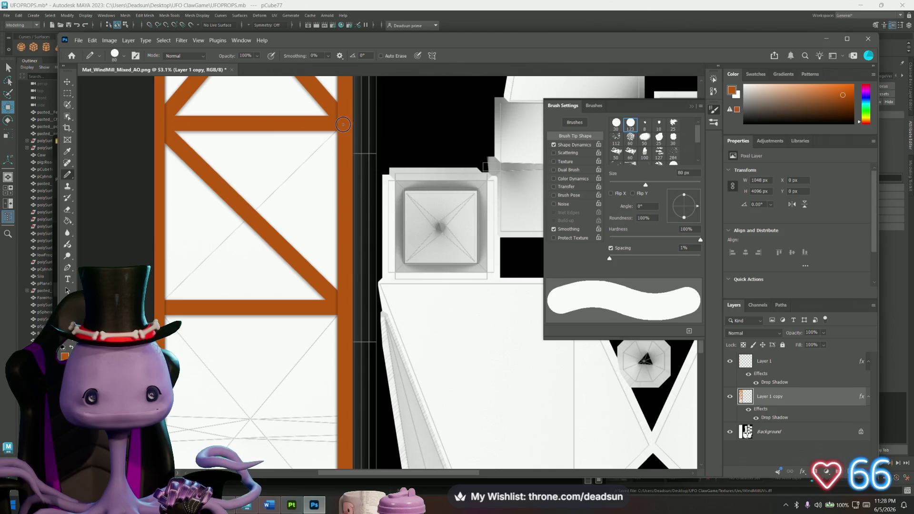
shift+click(160, 305)
alt+scroll(205, 296, down, 5)
- Undo the X braces, then paint a top beam and a middle horizontal beam across the column
key(ctrl+z)
key(ctrl+z)
key(ctrl+z)
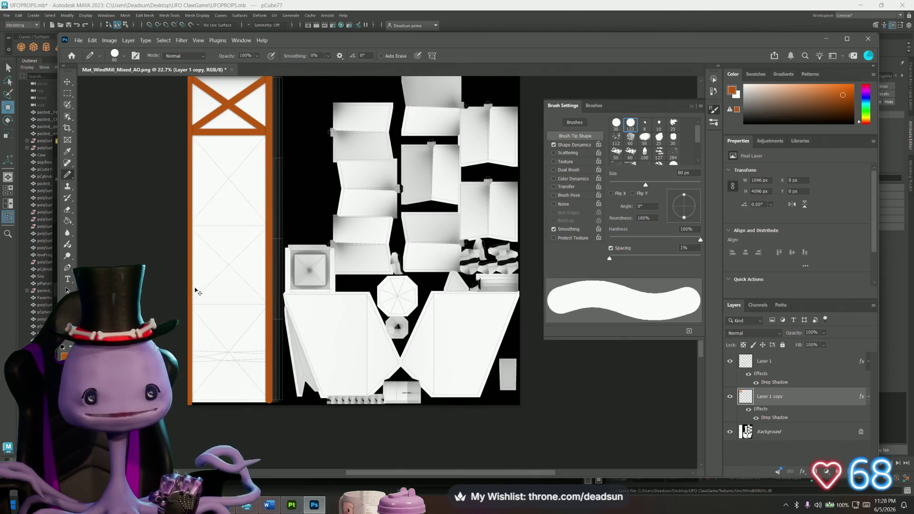
key(ctrl+z)
key(ctrl+z)
key(ctrl+z)
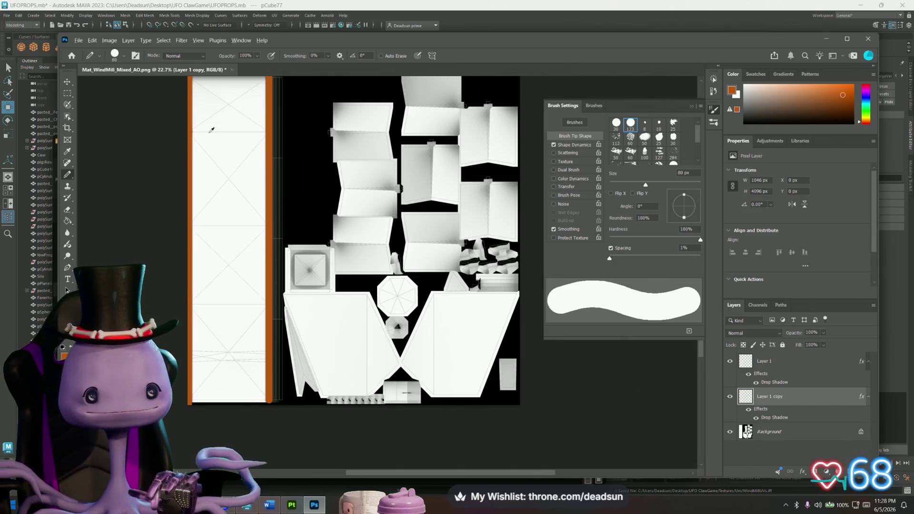
alt+scroll(212, 131, up, 5)
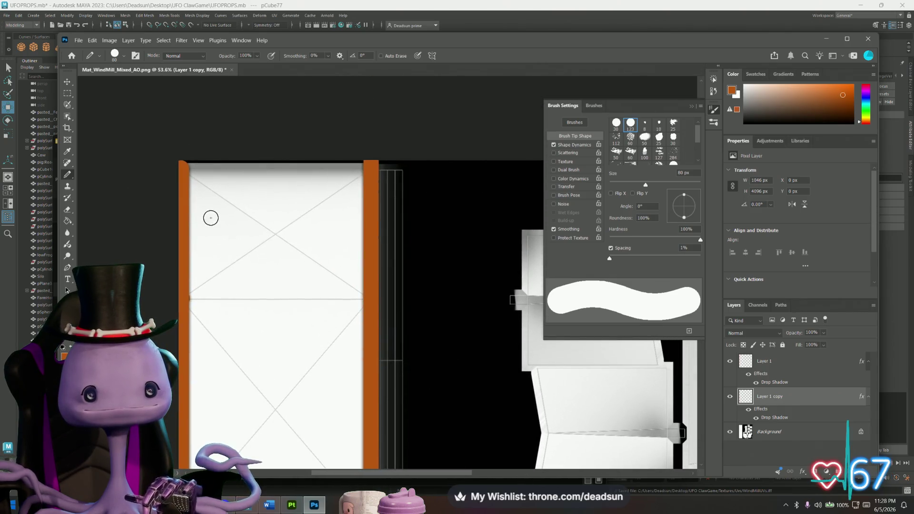
drag(183, 168, 369, 171)
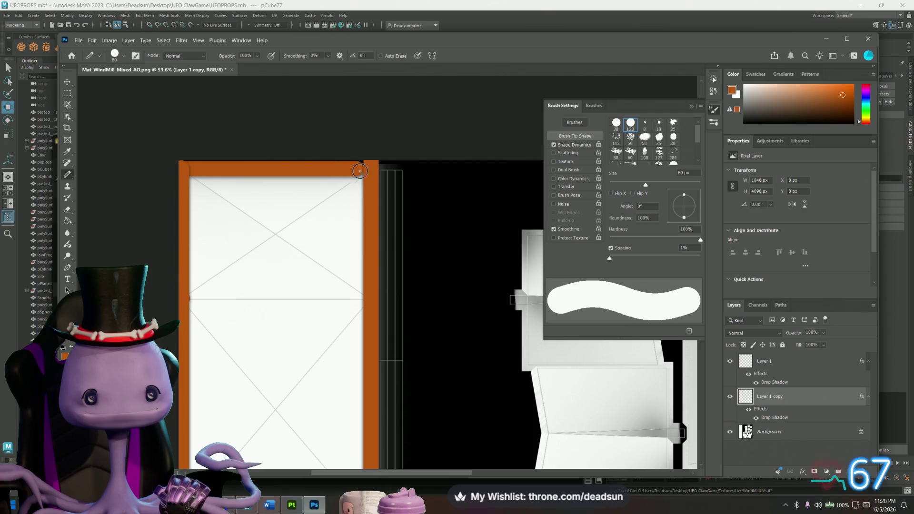
shift+click(184, 299)
key(ctrl+z)
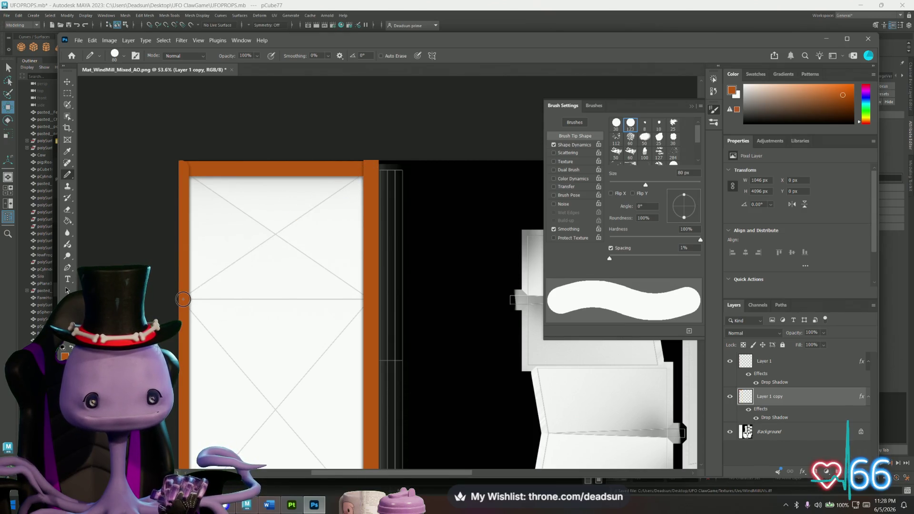
drag(184, 299, 362, 297)
- Paint straight crossbeams lower down the column, including one along its bottom edge
drag(275, 352, 210, 177)
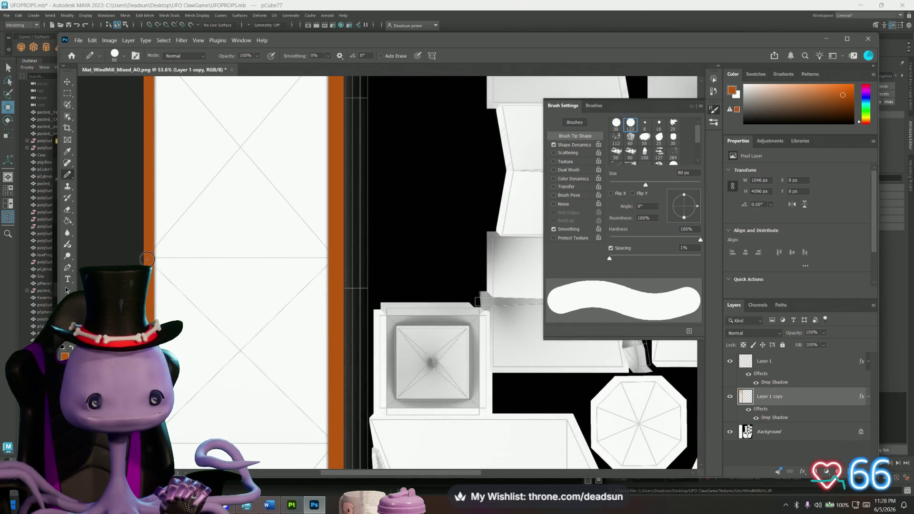
drag(147, 258, 328, 261)
drag(190, 345, 182, 180)
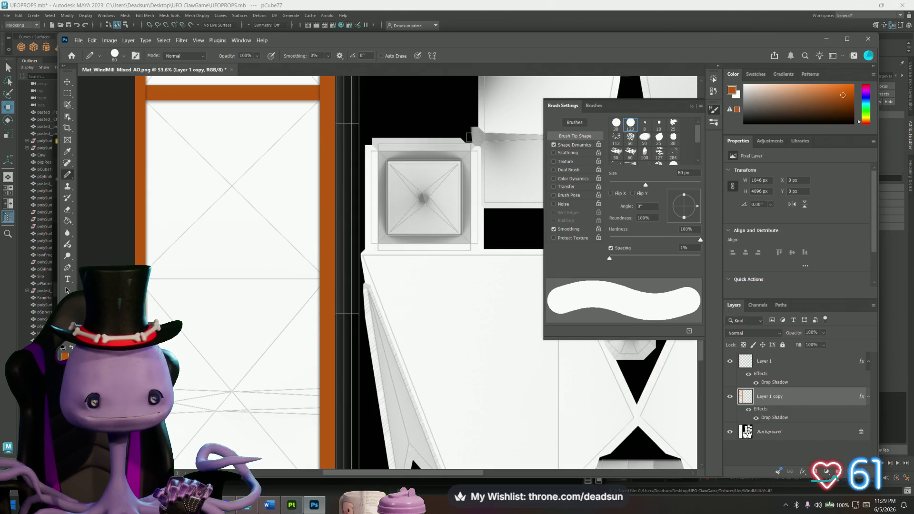
drag(145, 280, 329, 280)
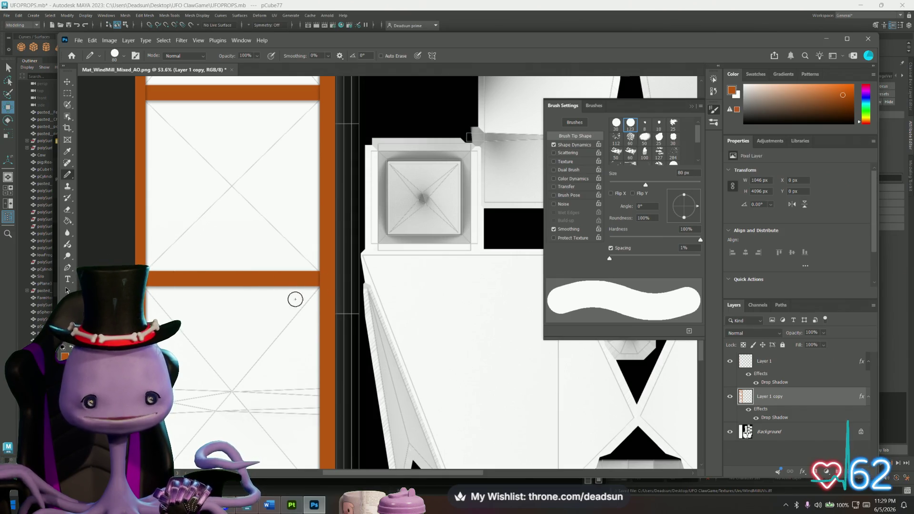
drag(201, 349, 176, 226)
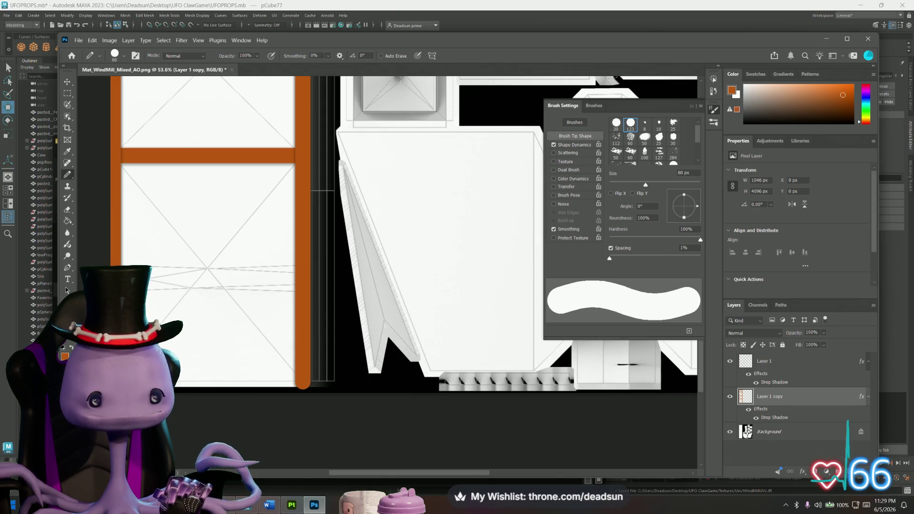
drag(147, 279, 294, 280)
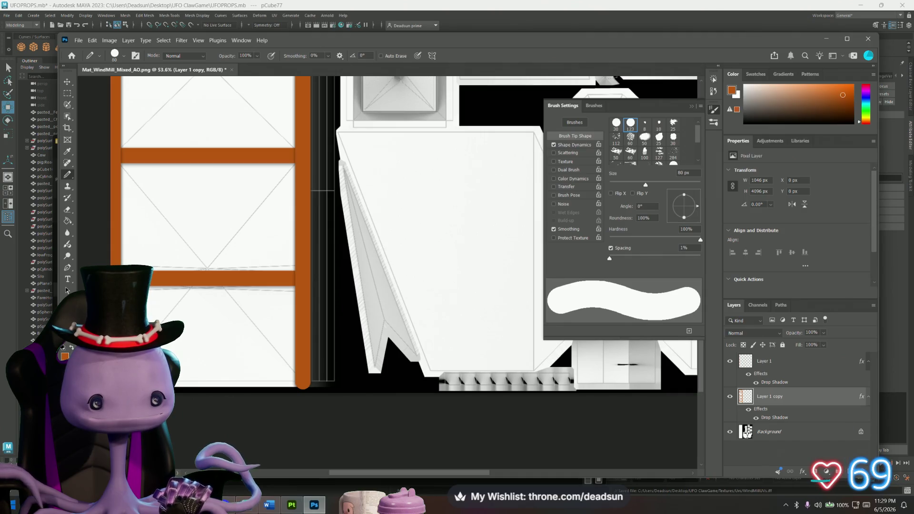
key(ctrl+z)
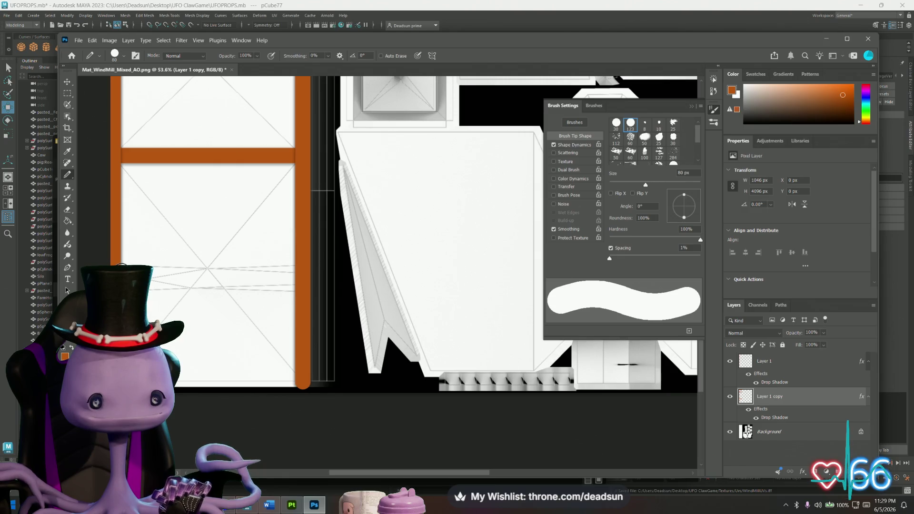
drag(122, 270, 300, 270)
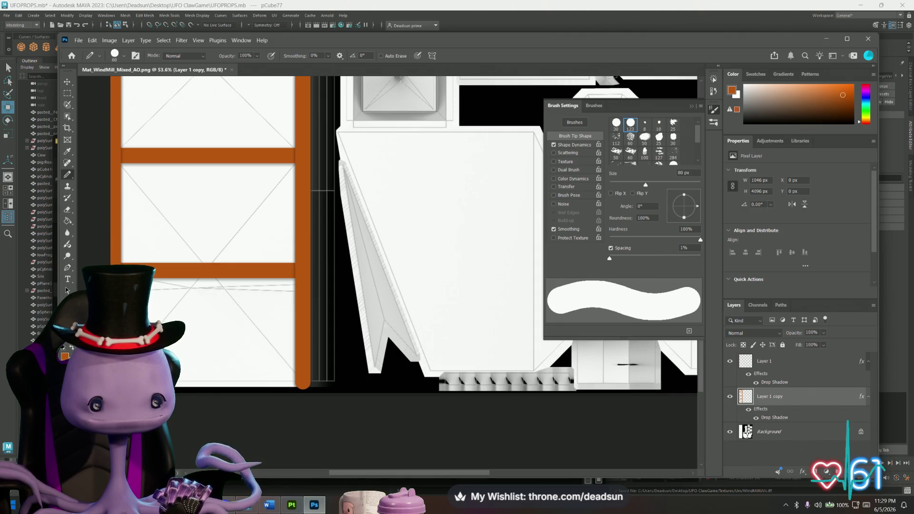
drag(124, 377, 294, 377)
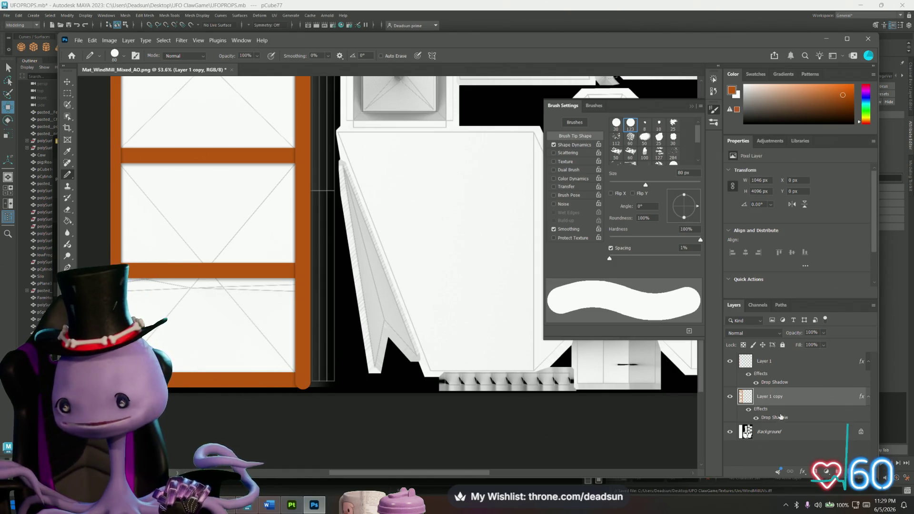
right_click(790, 402)
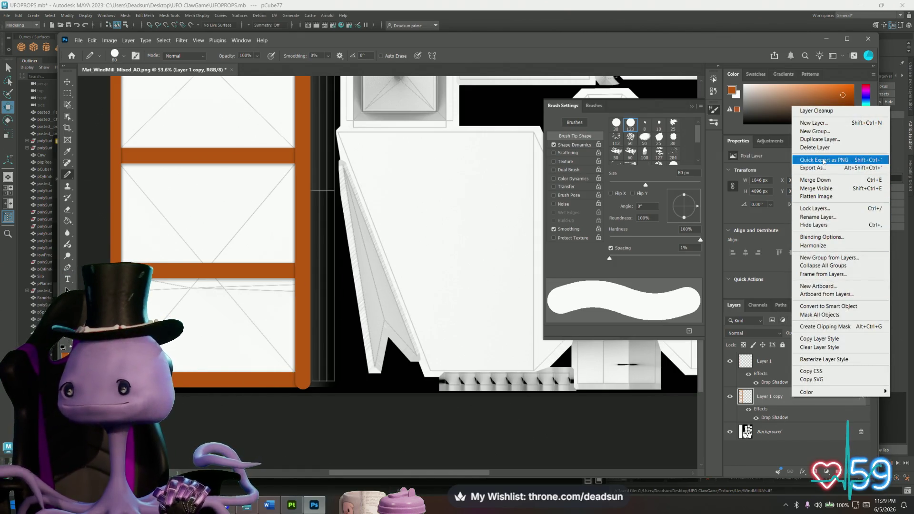
- Duplicate the beam layer as Layer 1 copy 2 and paint the first diagonal braces
click(820, 139)
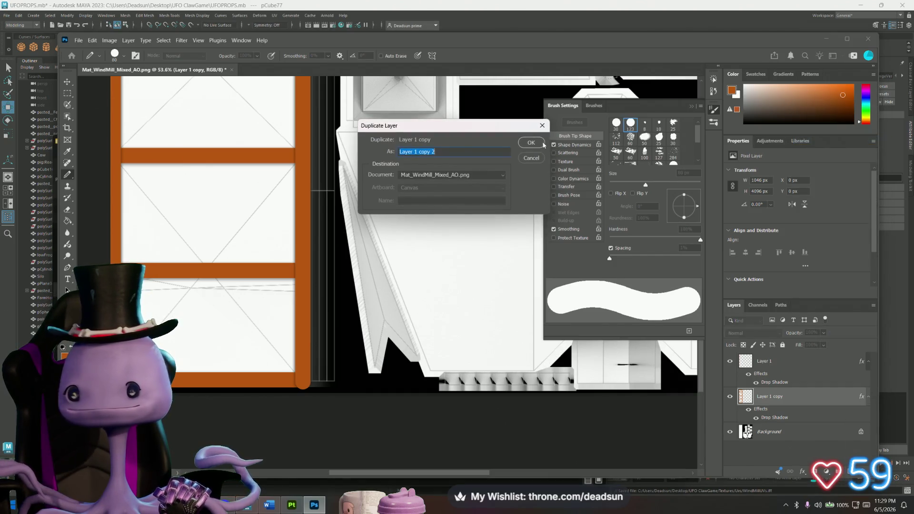
key(Return)
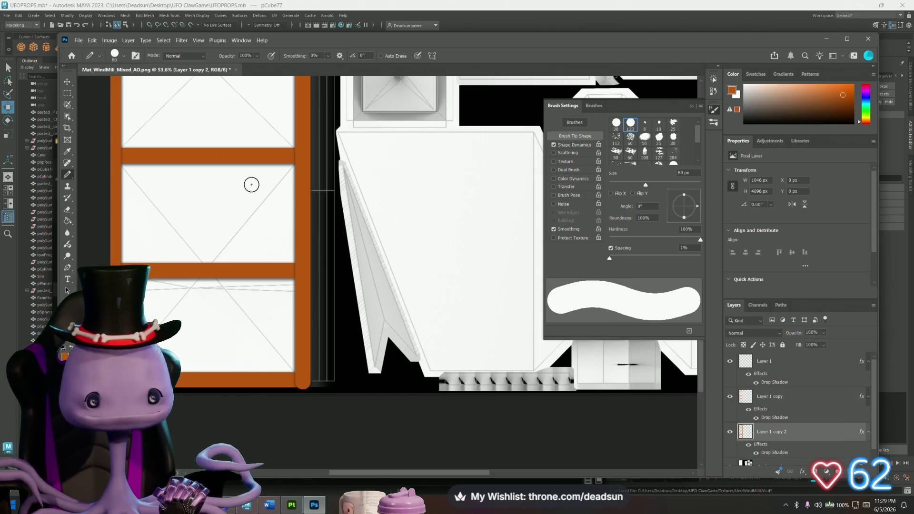
shift+click(296, 162)
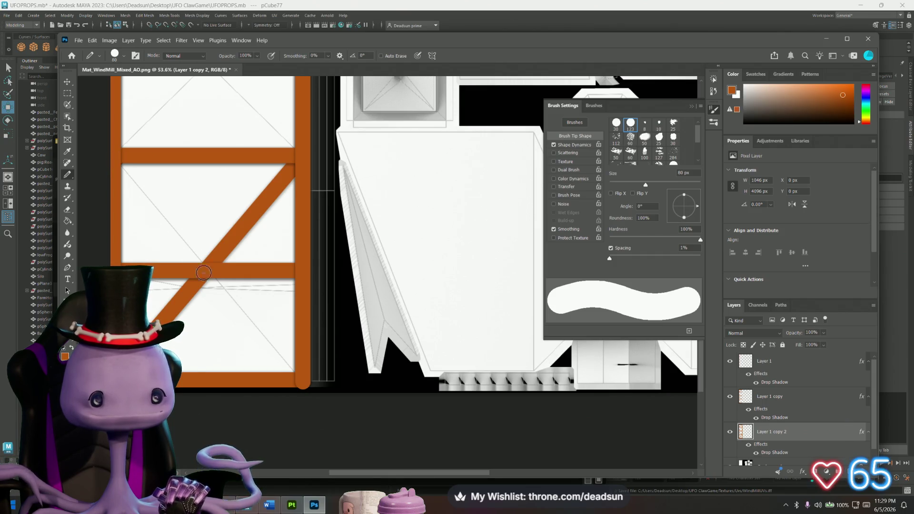
shift+click(300, 380)
- Paint corner-to-corner diagonal braces across the upper panels
drag(211, 235, 214, 357)
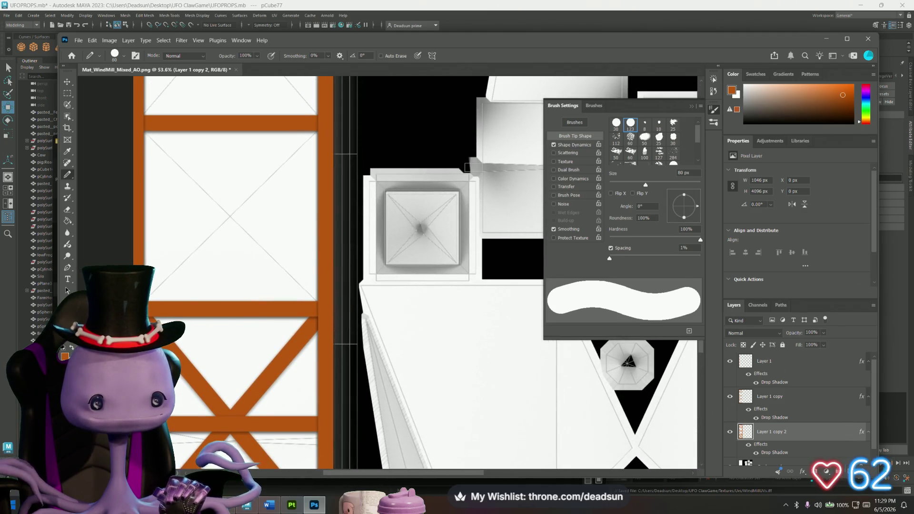
click(320, 125)
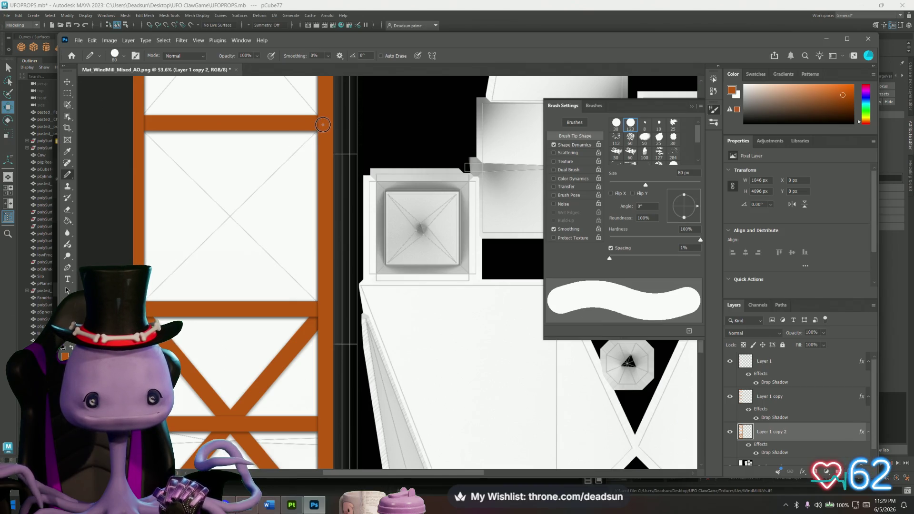
shift+click(151, 307)
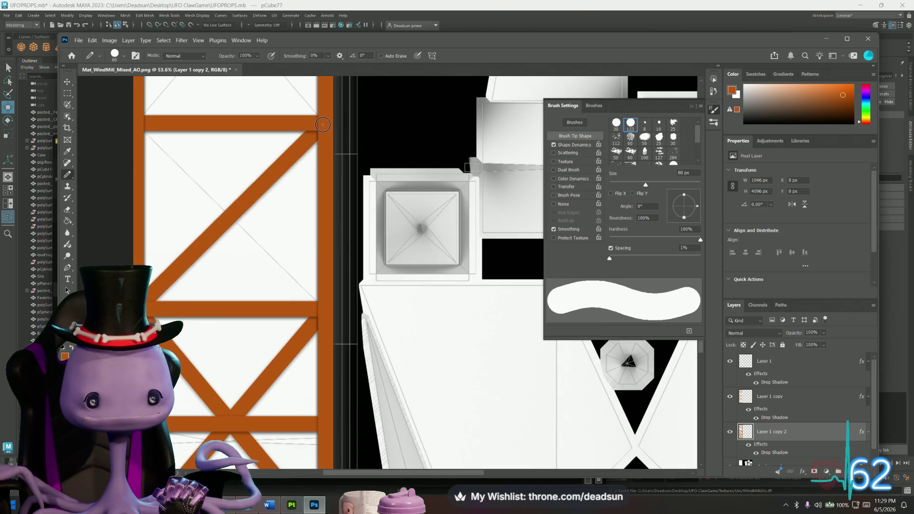
click(317, 305)
shift+click(142, 127)
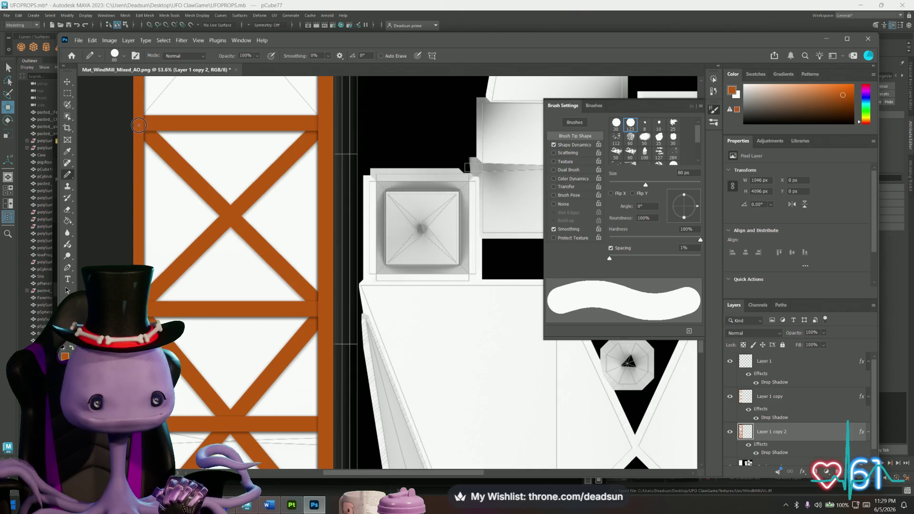
drag(201, 125, 193, 457)
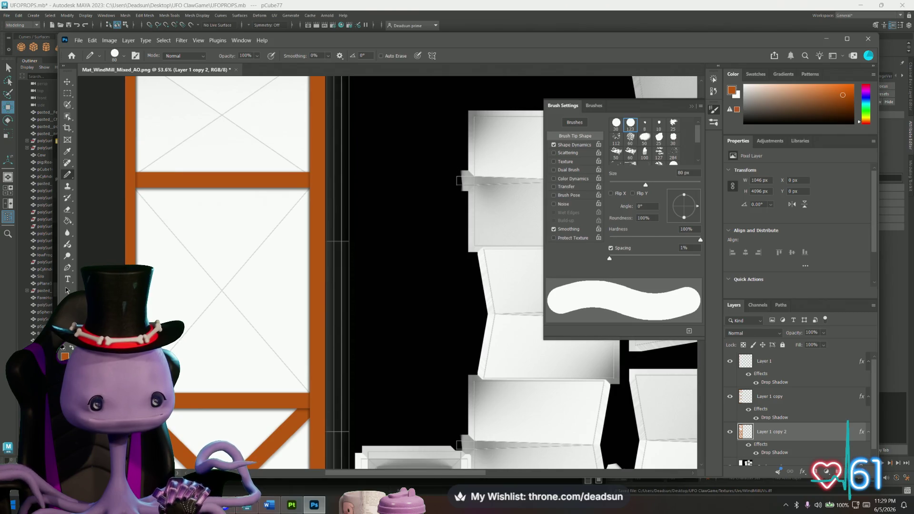
shift+click(315, 182)
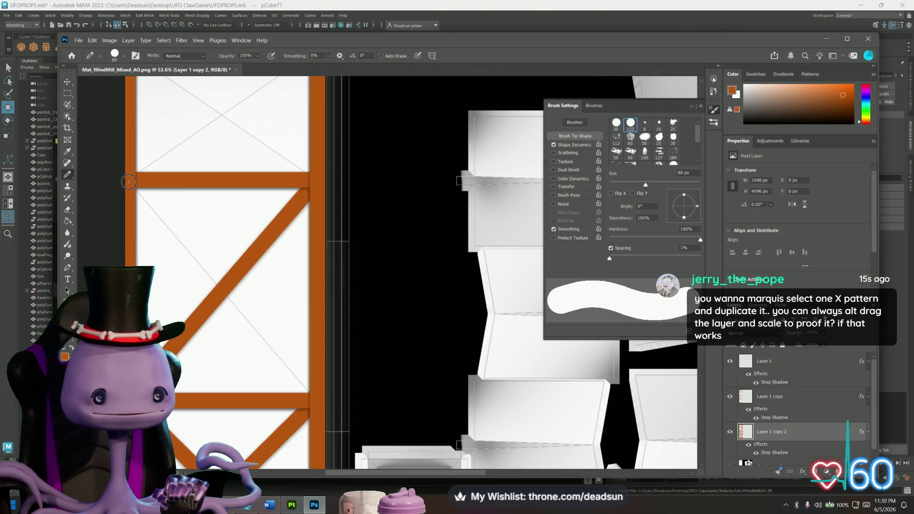
- Paint further diagonal braces, then undo the unwanted ones and zoom out
alt+scroll(180, 184, down, 3)
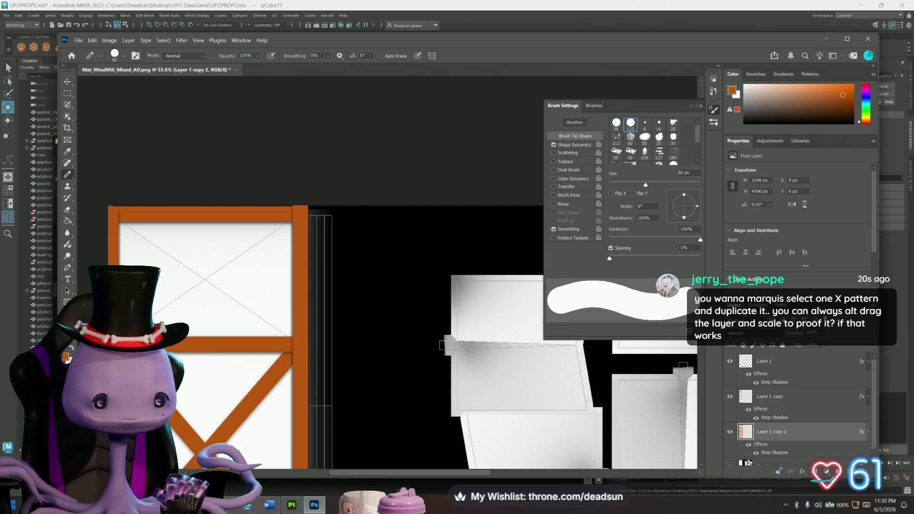
shift+click(297, 215)
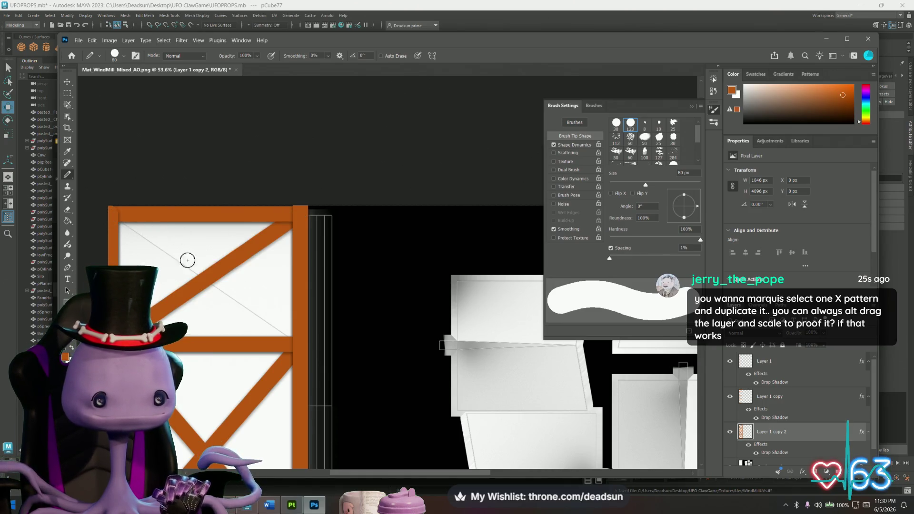
shift+click(294, 343)
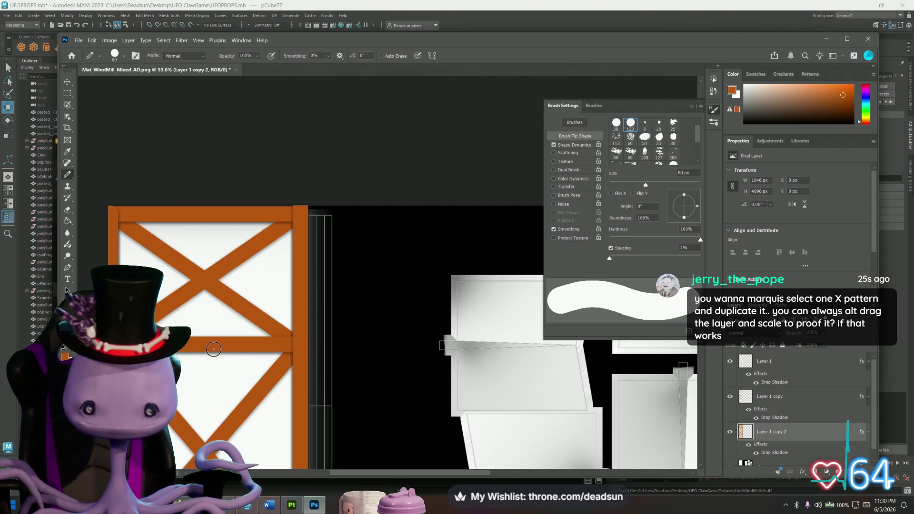
scroll(238, 338, down, 3)
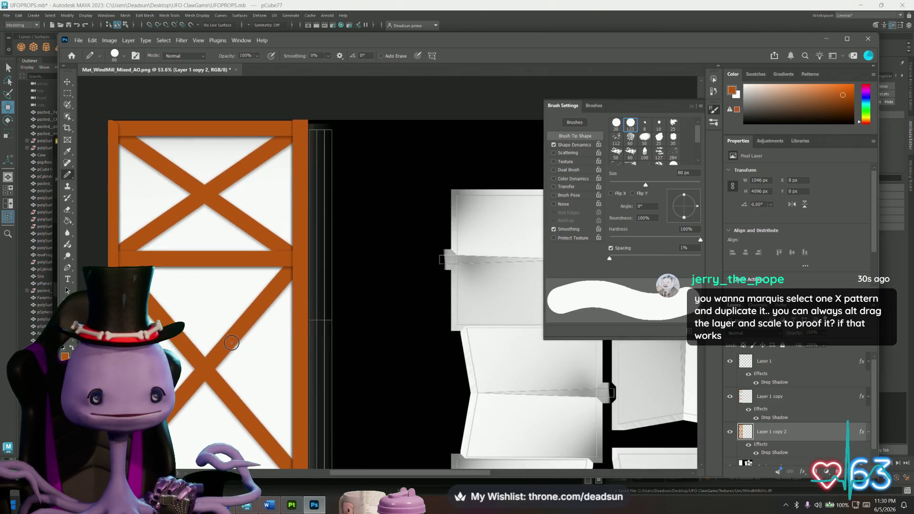
key(ctrl+z)
key(ctrl+z)
key(ctrl+z)
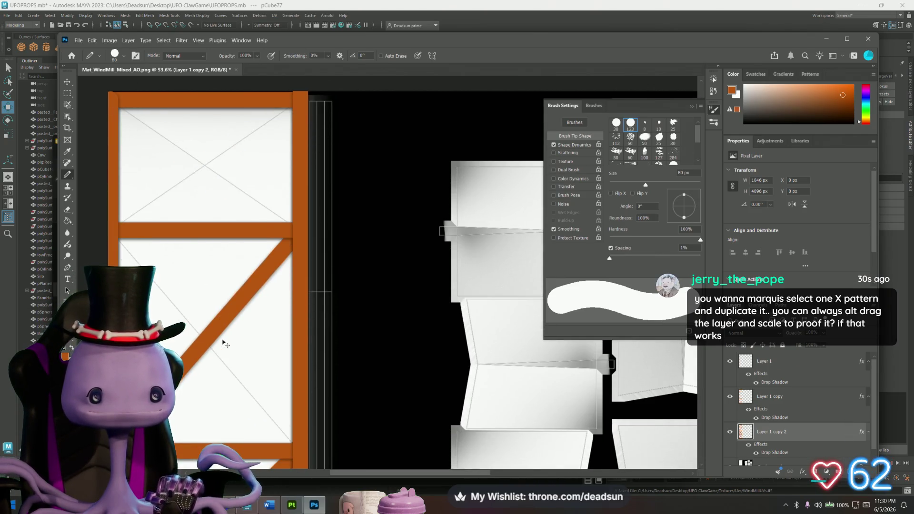
alt+scroll(218, 355, down, 5)
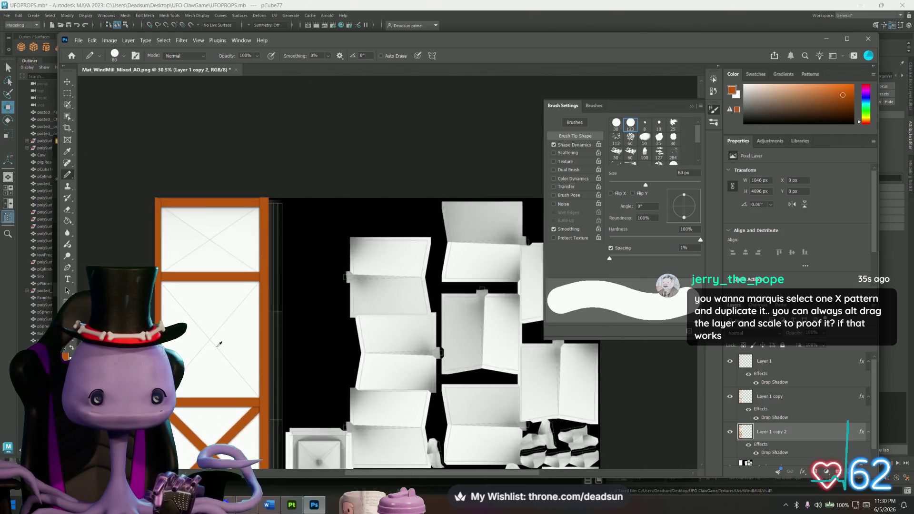
mouse_move(218, 355)
mouse_down()
mouse_move(201, 207)
mouse_move(210, 121)
mouse_up()
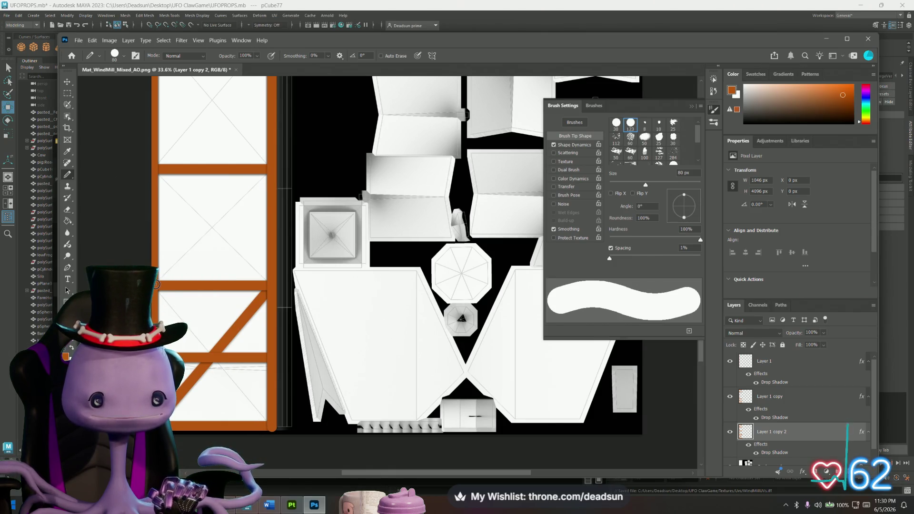
- Paint single diagonal braces in the lower, middle and top panels
shift+click(270, 171)
mouse_move(276, 135)
mouse_down()
mouse_move(261, 141)
mouse_move(280, 284)
mouse_move(291, 298)
mouse_up()
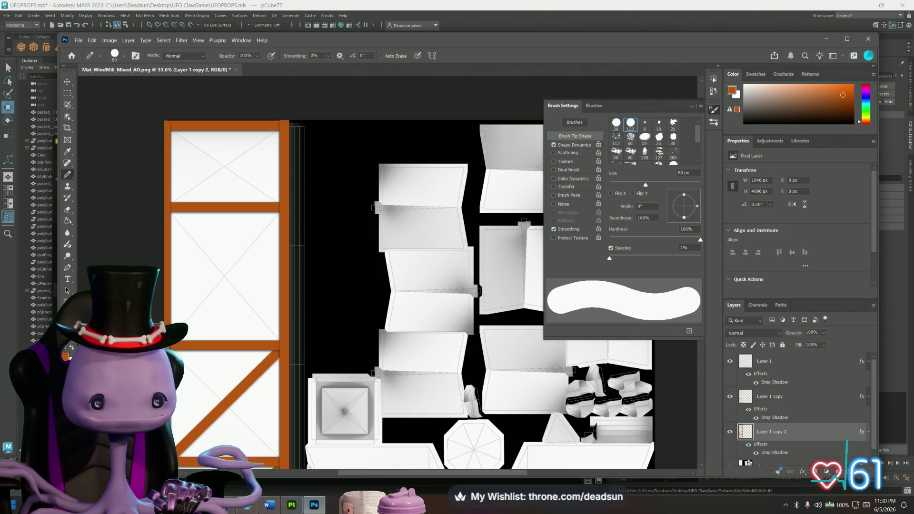
shift+click(281, 209)
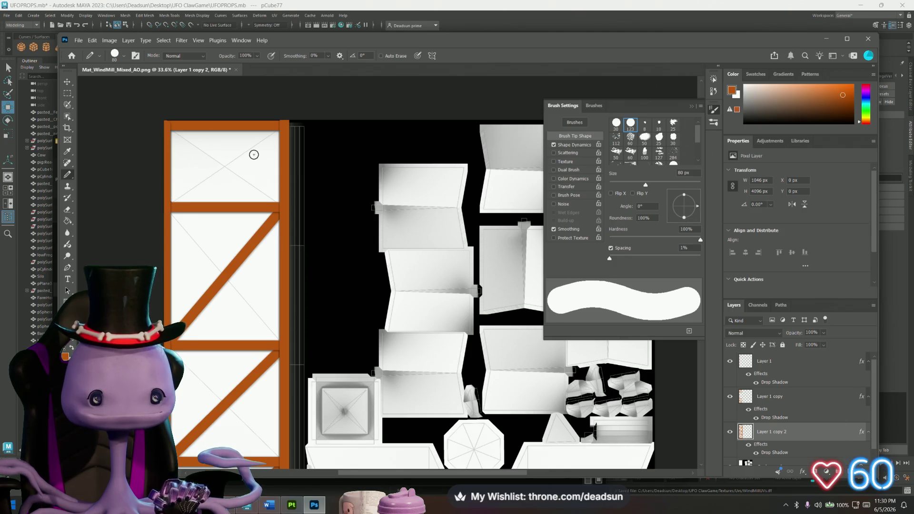
shift+click(282, 126)
mouse_move(234, 322)
mouse_down()
mouse_move(221, 247)
mouse_move(229, 122)
mouse_move(246, 81)
mouse_up()
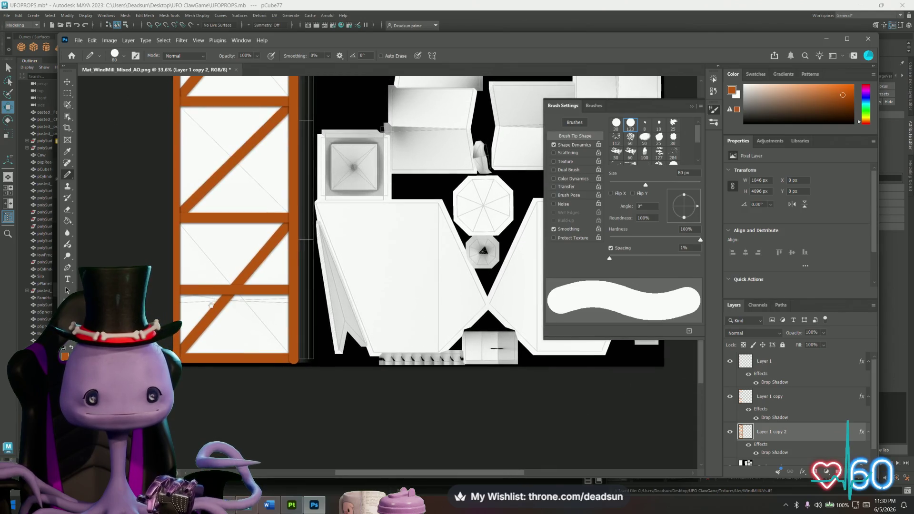
right_click(808, 437)
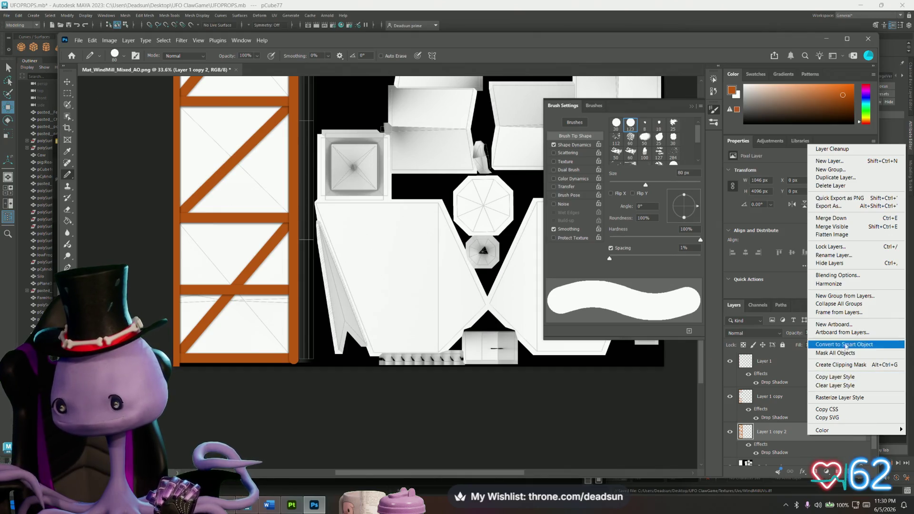
- Duplicate the brace layer to create Layer 1 copy 3
click(837, 177)
click(531, 142)
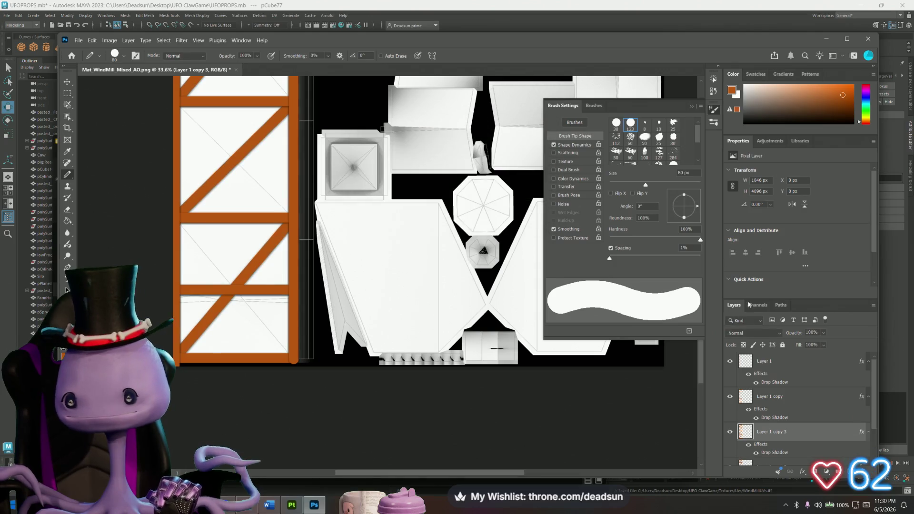
scroll(788, 405, down, 2)
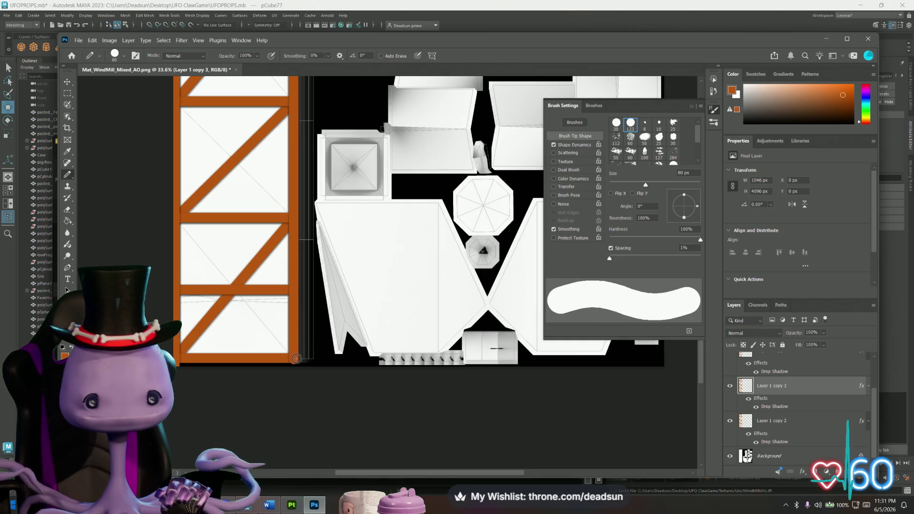
- On the copy, paint orange crossing diagonals from the top-left joints of the frame panels
shift+click(178, 219)
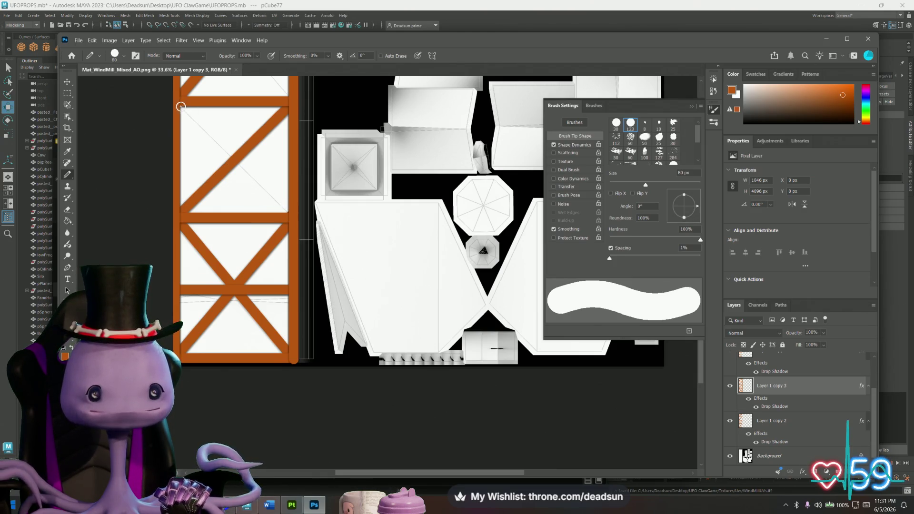
alt+scroll(211, 113, up, 2)
alt+scroll(211, 113, up, 1)
drag(211, 113, 198, 384)
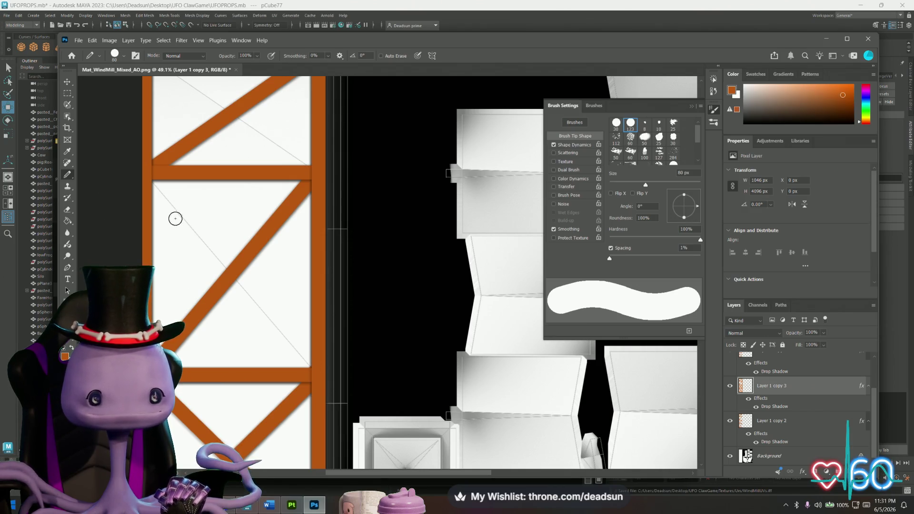
shift+click(148, 176)
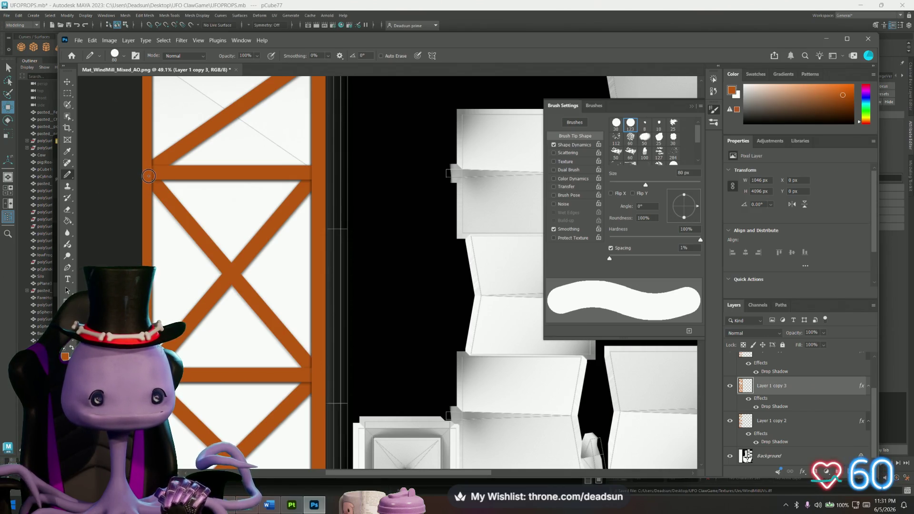
drag(209, 151, 246, 317)
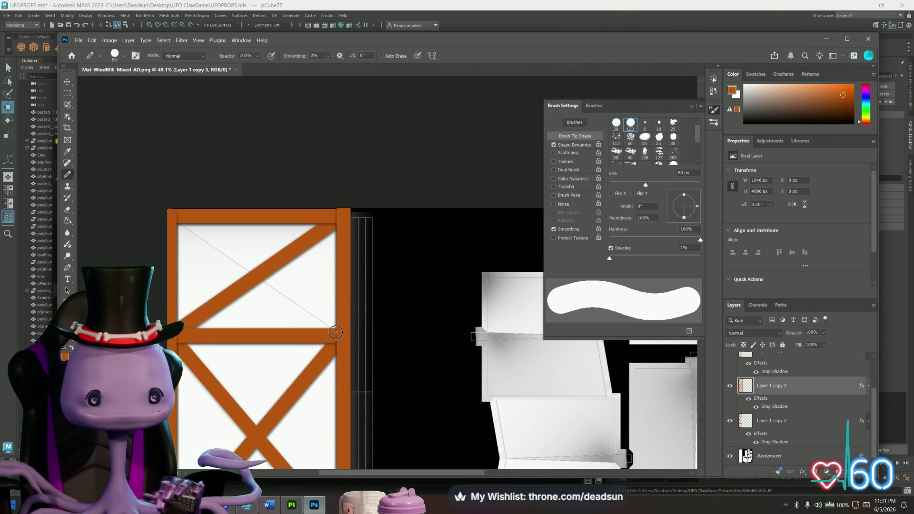
shift+click(172, 217)
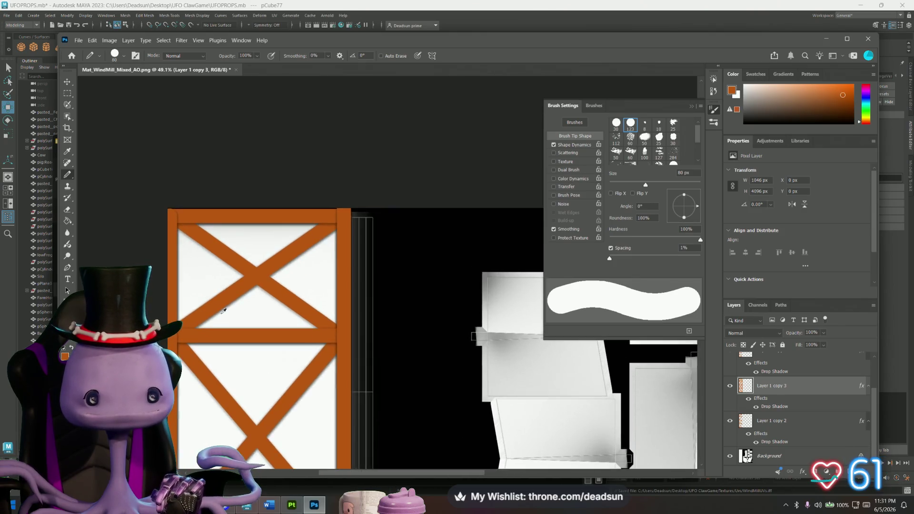
alt+scroll(228, 306, up, 4)
alt+scroll(230, 302, down, 2)
mouse_move(234, 340)
mouse_down()
mouse_move(222, 145)
mouse_move(225, 168)
mouse_up()
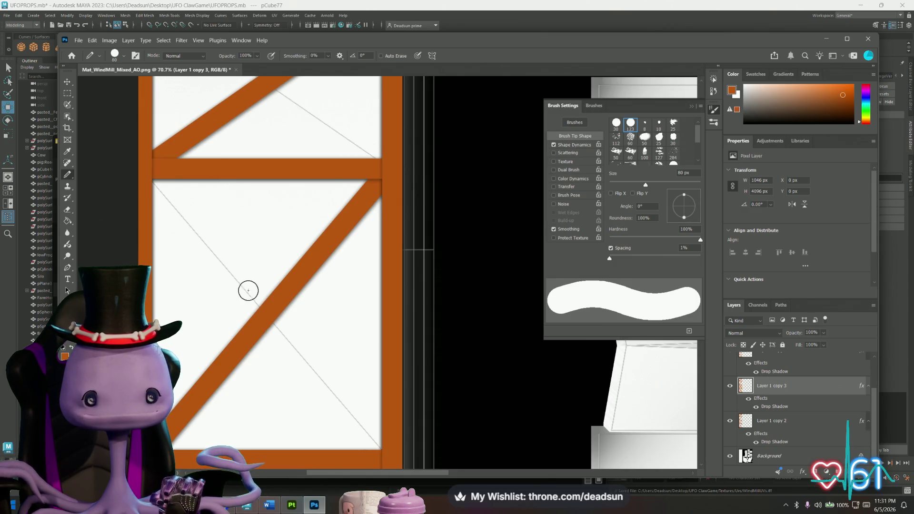
alt+scroll(249, 290, down, 5)
drag(230, 302, 244, 249)
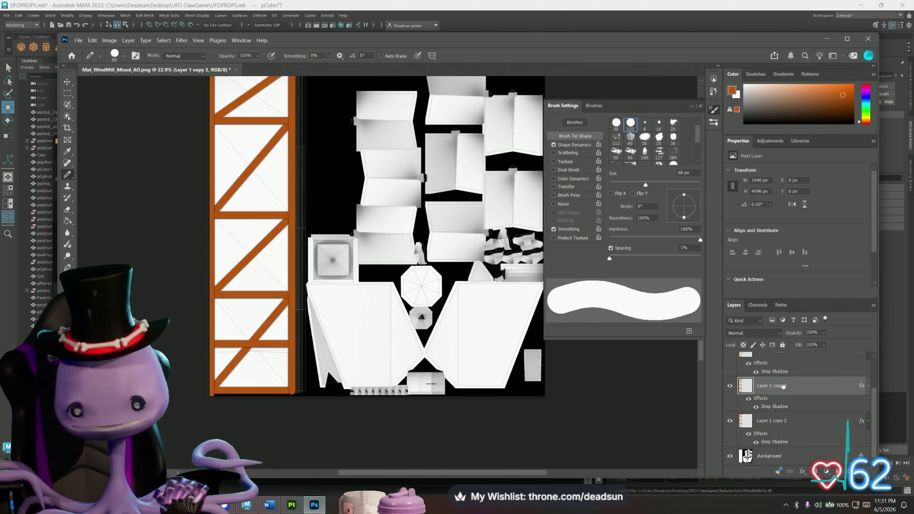
- Move Layer 1 copy 3 below Layer 1 copy 2 and paint the remaining diagonals completing each X
drag(791, 385, 788, 450)
alt+scroll(287, 383, up, 4)
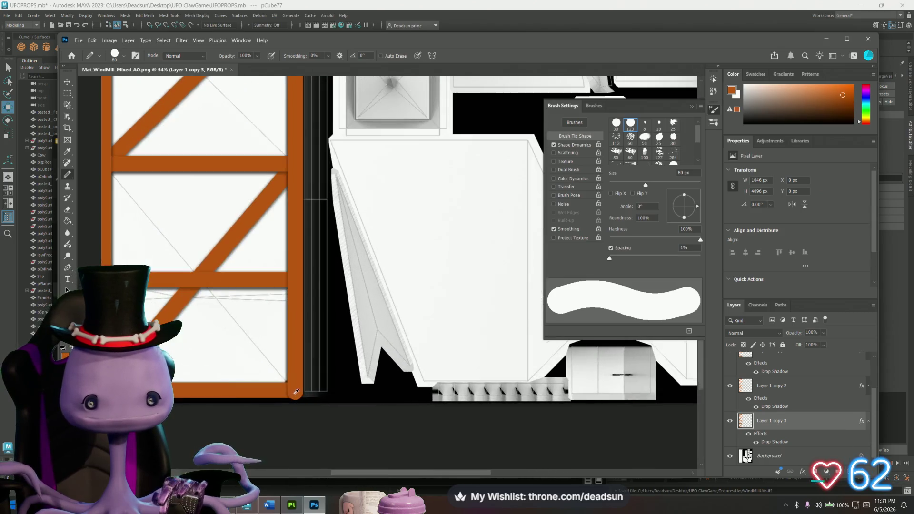
shift+click(107, 169)
drag(174, 171, 193, 379)
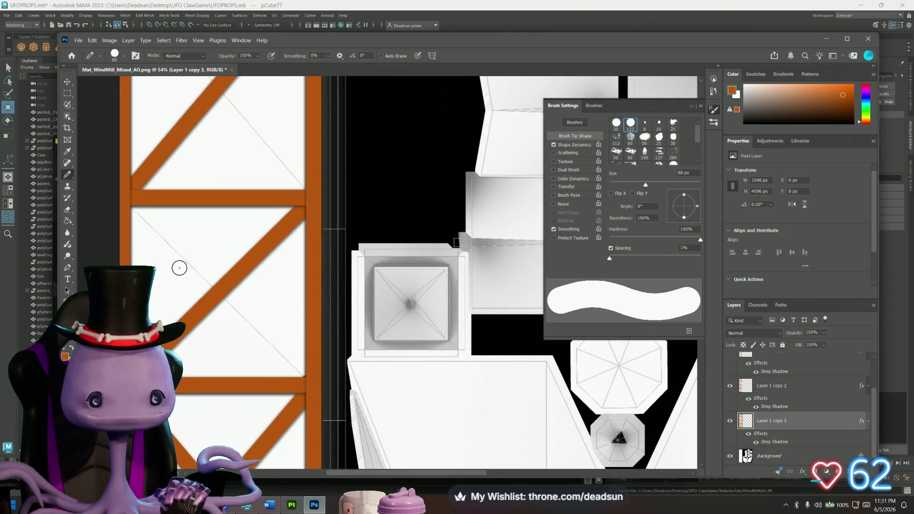
drag(215, 180, 215, 378)
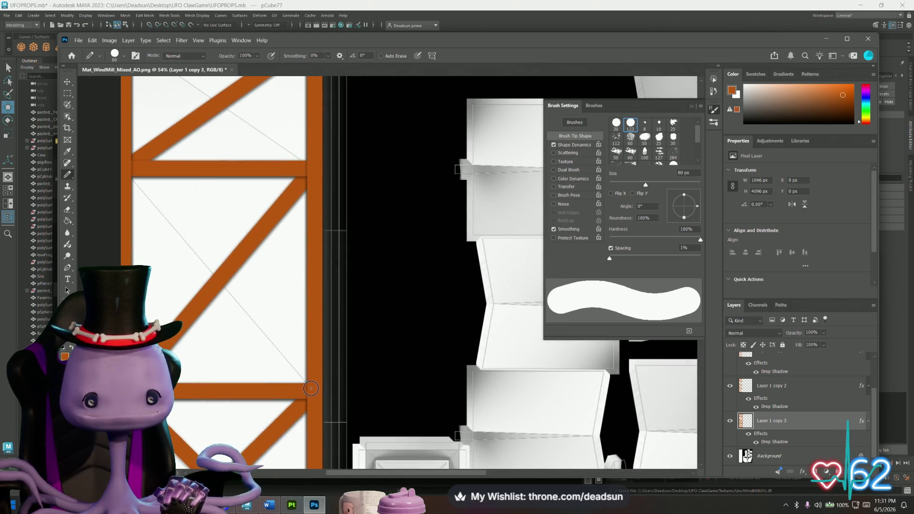
shift+click(125, 171)
drag(141, 174, 187, 329)
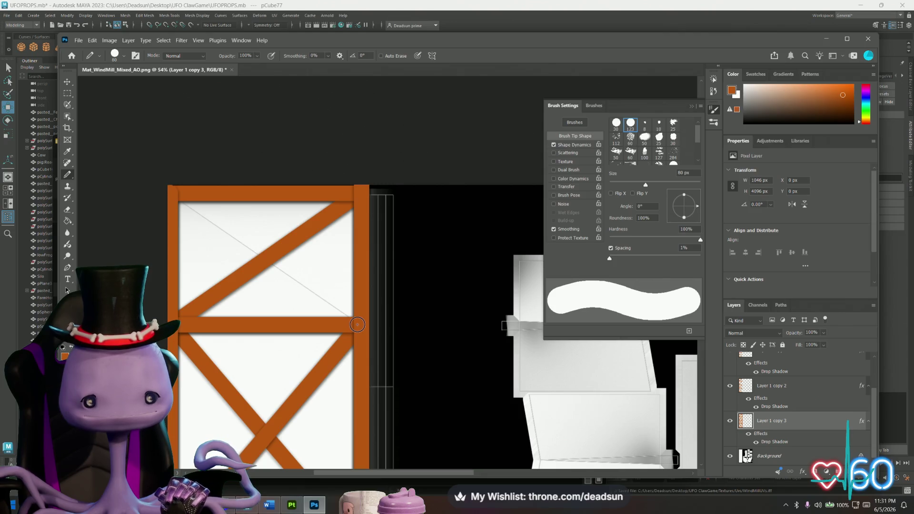
shift+click(174, 195)
alt+scroll(264, 308, down, 1)
alt+scroll(252, 308, up, 2)
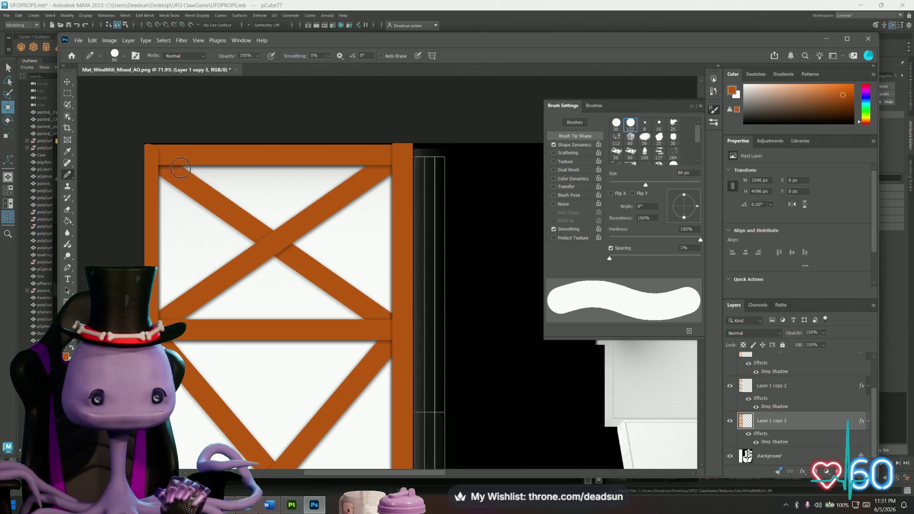
scroll(771, 423, up, 2)
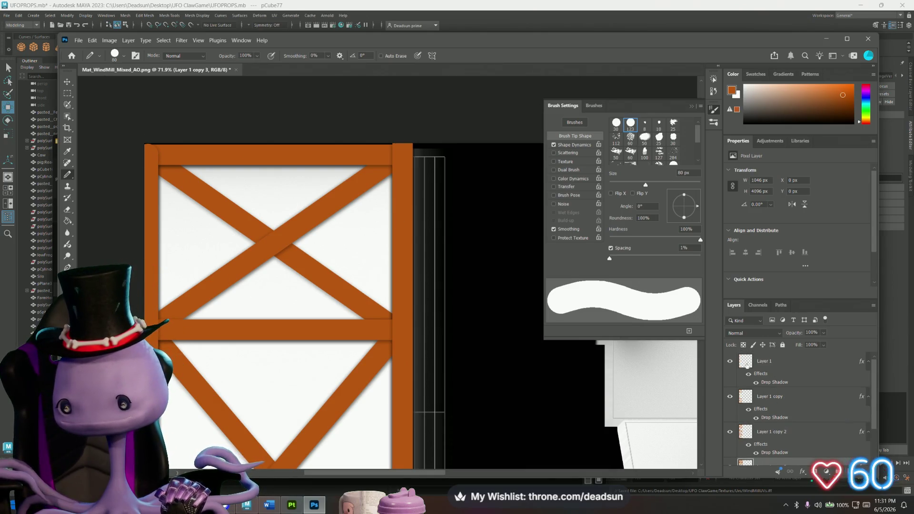
- Look over the orange frame among the UV islands, then make the Background layer active
click(778, 361)
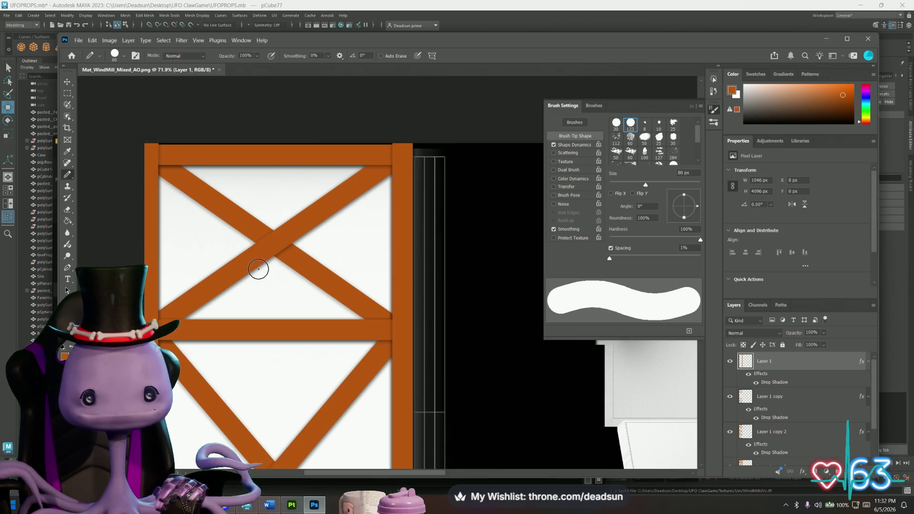
alt+scroll(259, 269, down, 3)
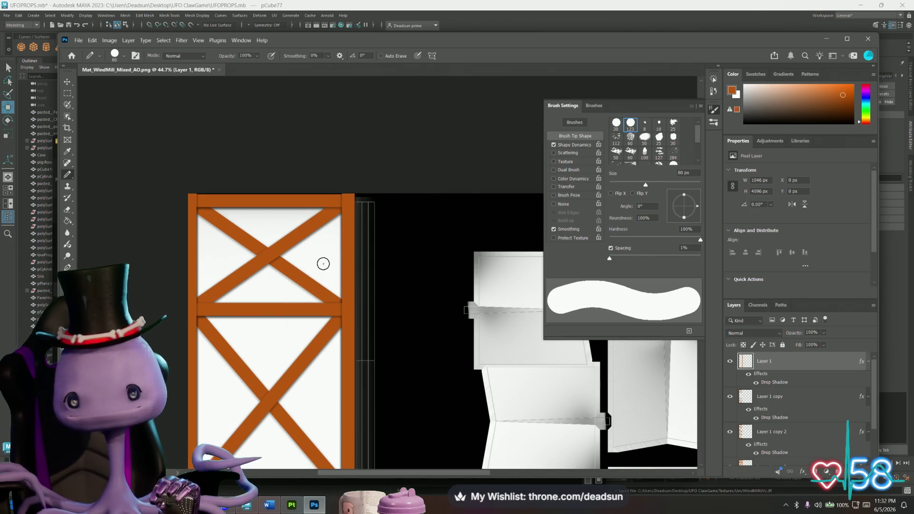
mouse_move(383, 313)
mouse_down()
mouse_move(324, 284)
mouse_move(298, 256)
mouse_move(398, 277)
mouse_up()
scroll(298, 256, down, 5)
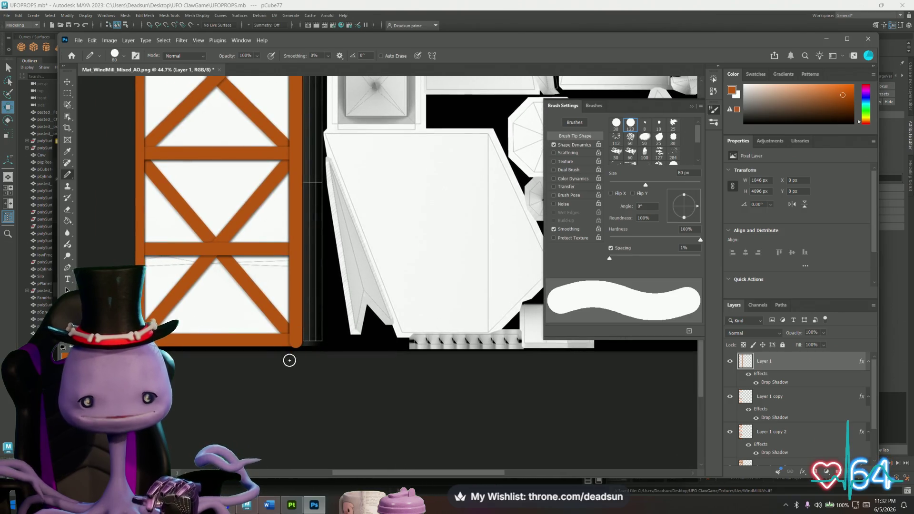
alt+scroll(289, 360, up, 5)
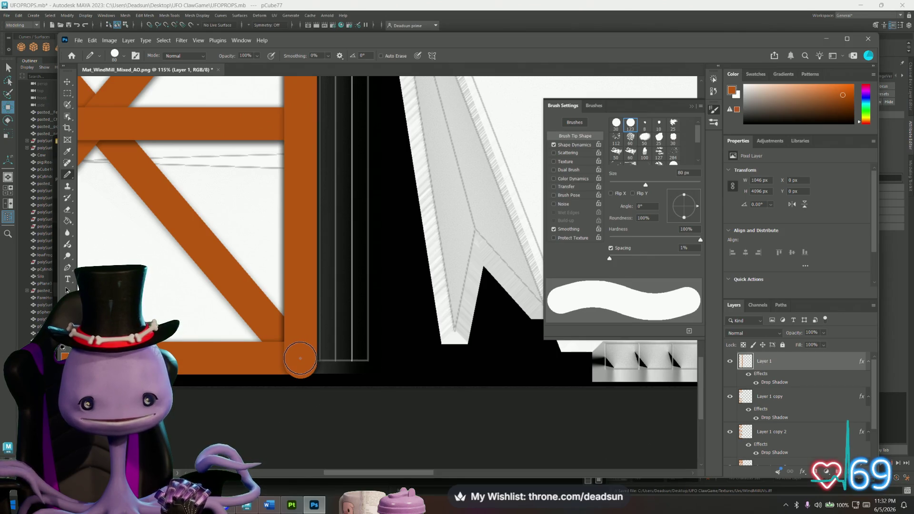
mouse_move(241, 373)
mouse_down()
mouse_move(378, 394)
mouse_move(475, 395)
mouse_up()
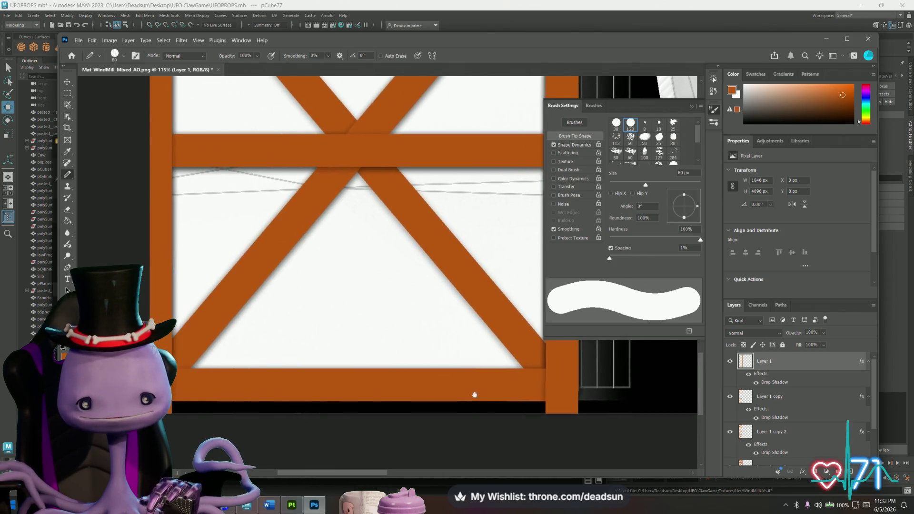
alt+scroll(300, 403, down, 5)
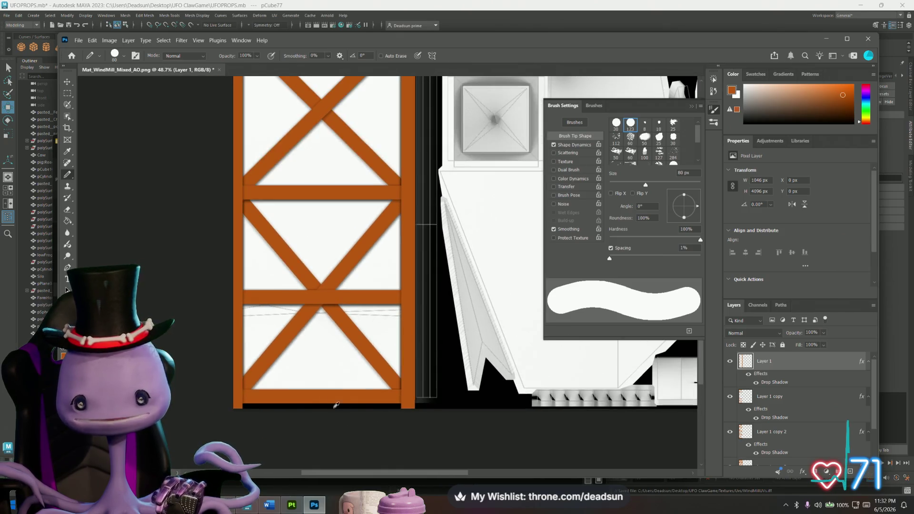
mouse_move(476, 379)
mouse_down()
mouse_move(210, 357)
mouse_move(241, 350)
mouse_up()
alt+scroll(241, 350, down, 1)
mouse_move(240, 312)
mouse_down()
mouse_move(336, 378)
mouse_move(400, 394)
mouse_move(431, 469)
mouse_up()
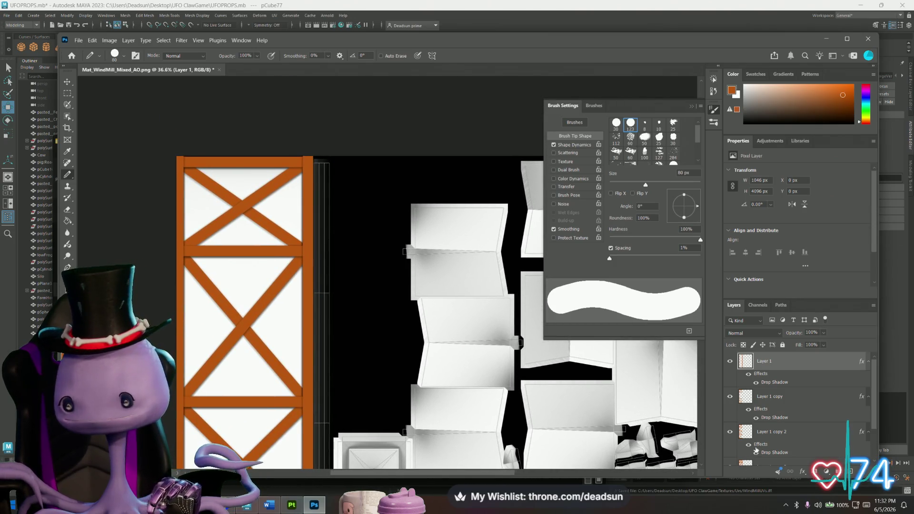
scroll(785, 443, down, 2)
click(761, 458)
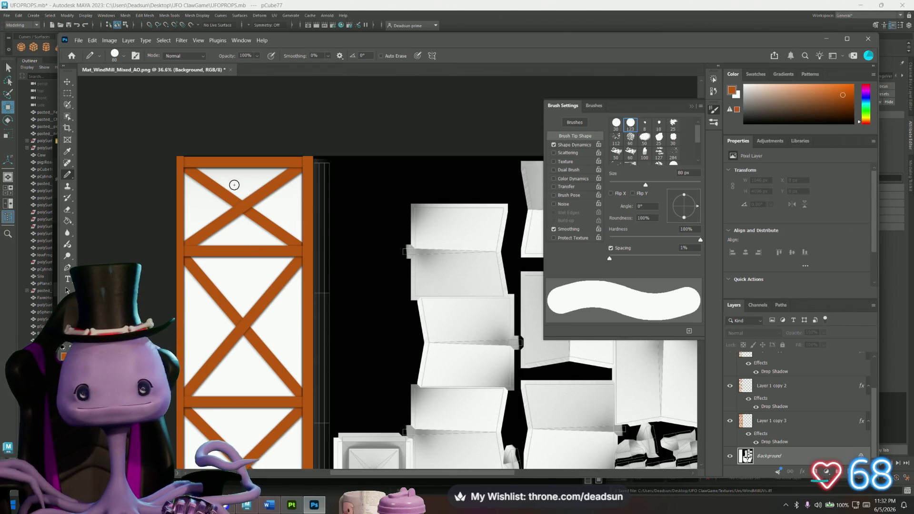
scroll(727, 332, up, 2)
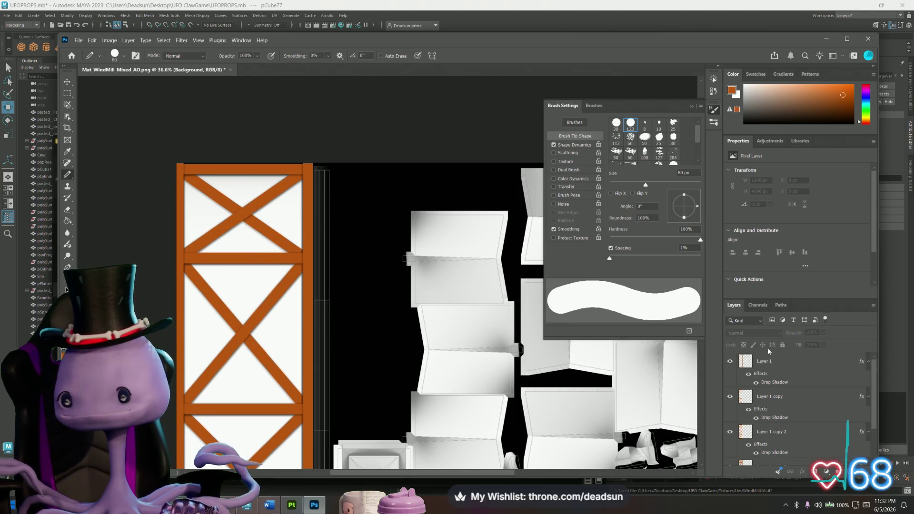
scroll(213, 351, down, 2)
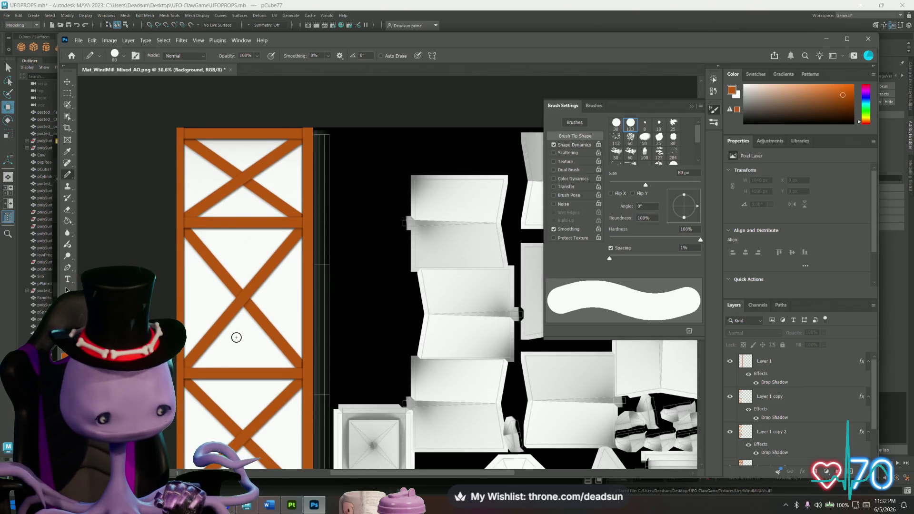
alt+scroll(381, 338, down, 2)
mouse_move(331, 341)
mouse_down()
mouse_move(313, 195)
mouse_move(263, 224)
mouse_move(287, 237)
mouse_up()
click(69, 97)
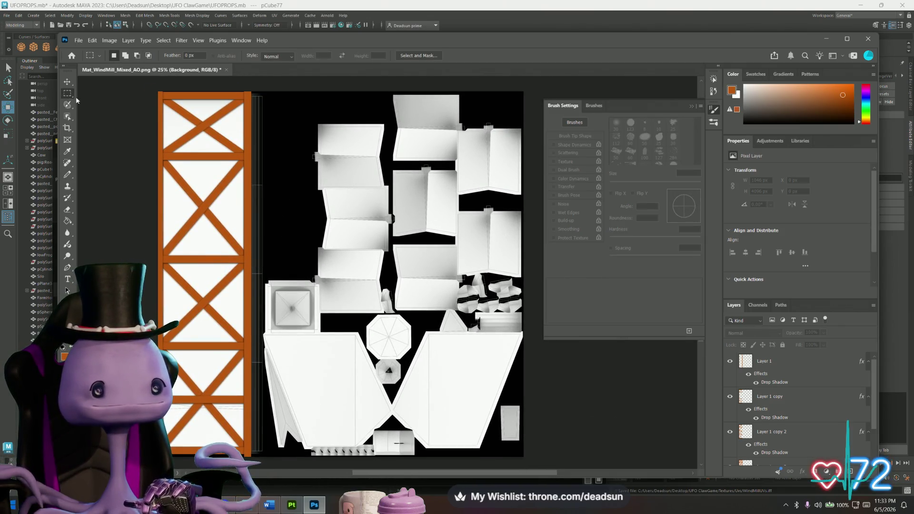
scroll(779, 454, down, 2)
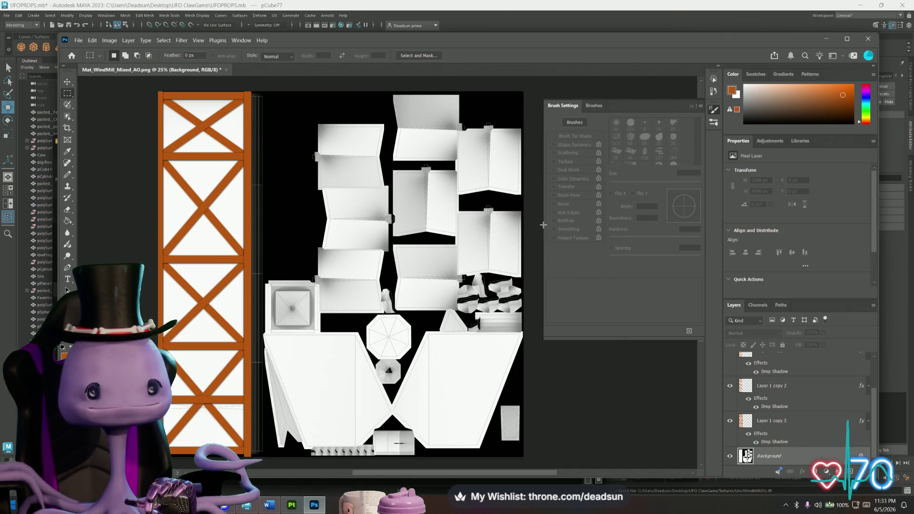
click(781, 421)
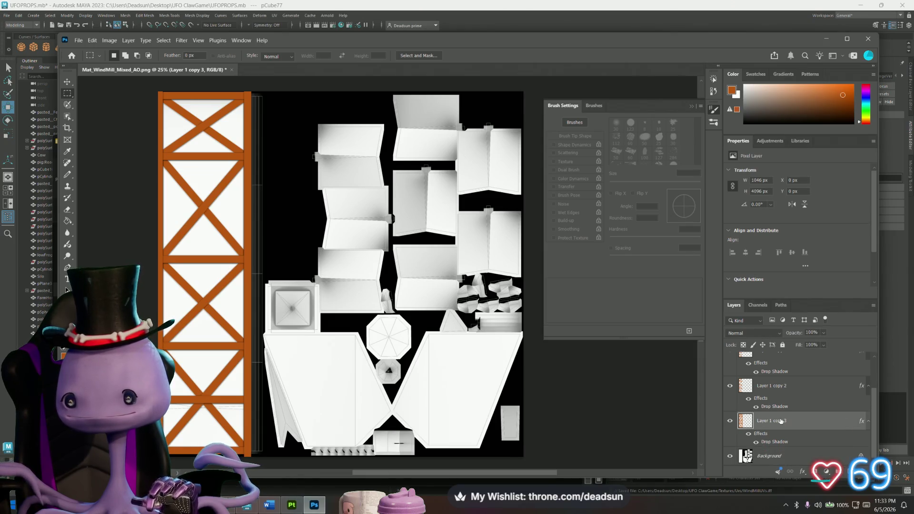
click(730, 421)
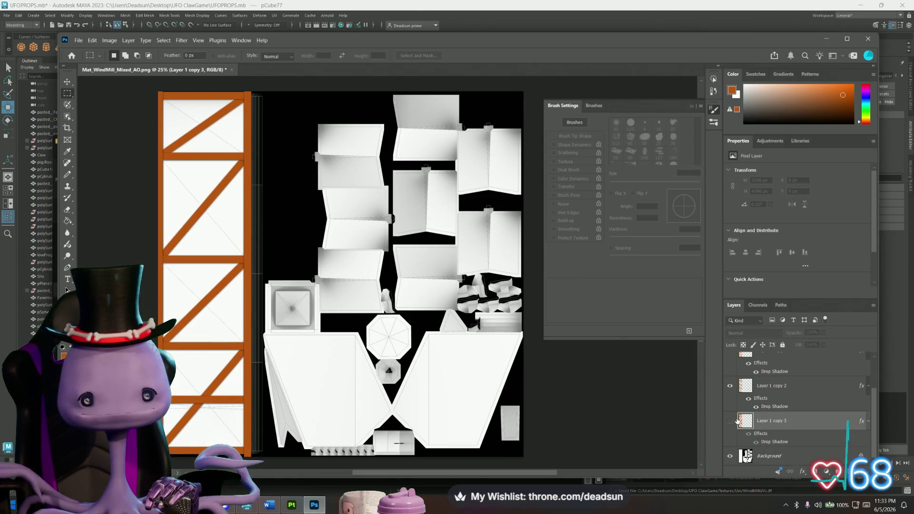
click(731, 420)
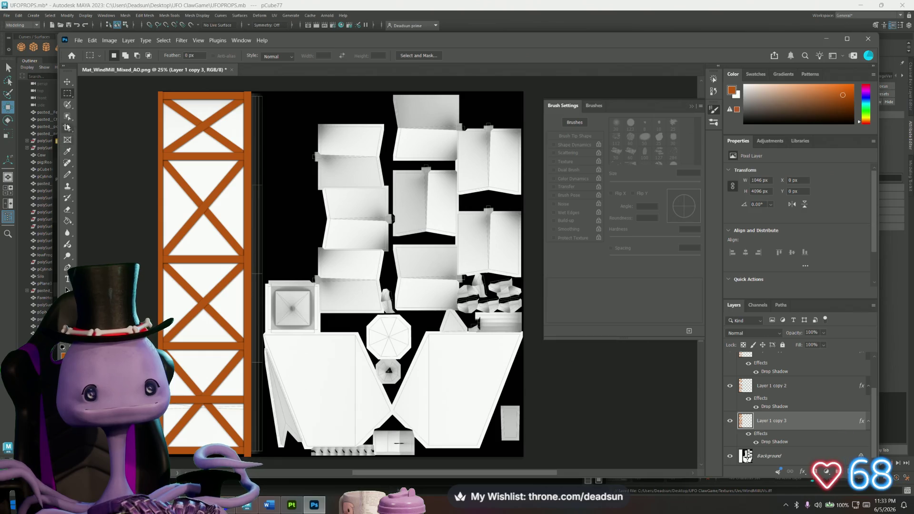
click(69, 108)
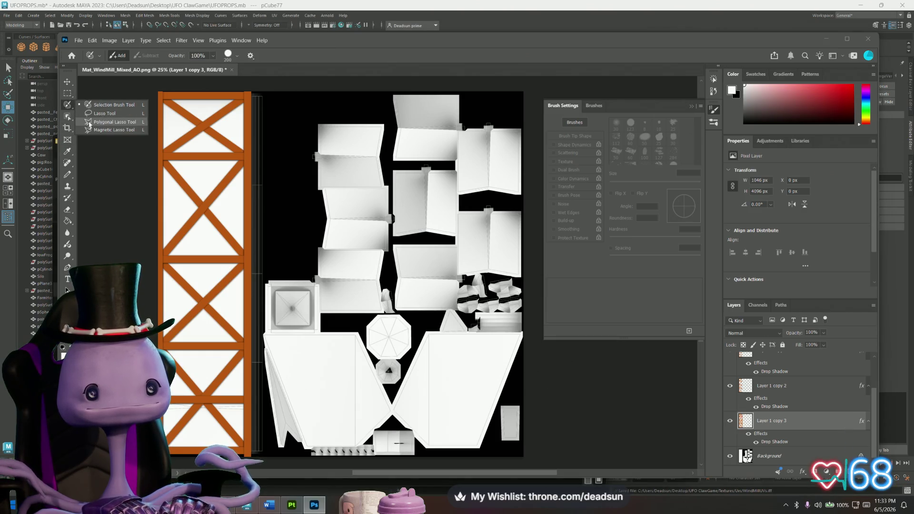
- Magic Wand-select the white gaps in the frame's first four cells
click(105, 138)
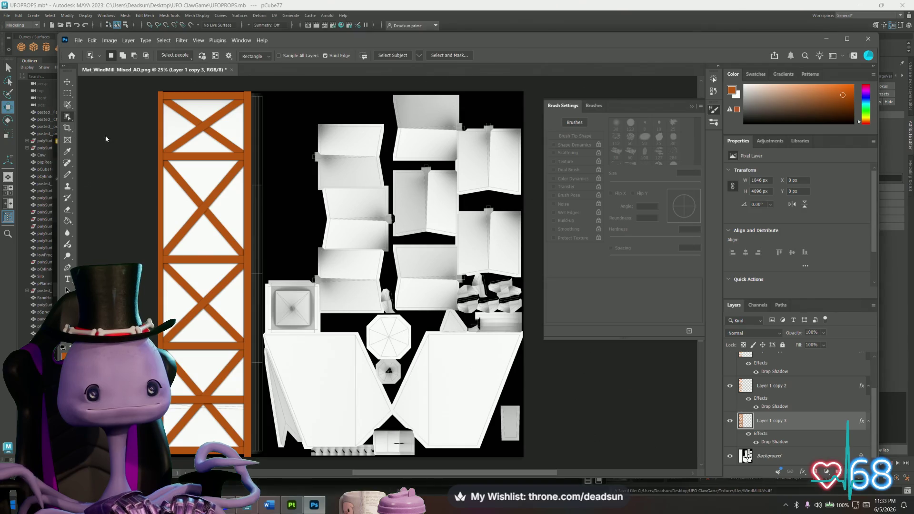
key(shift+w)
click(231, 121)
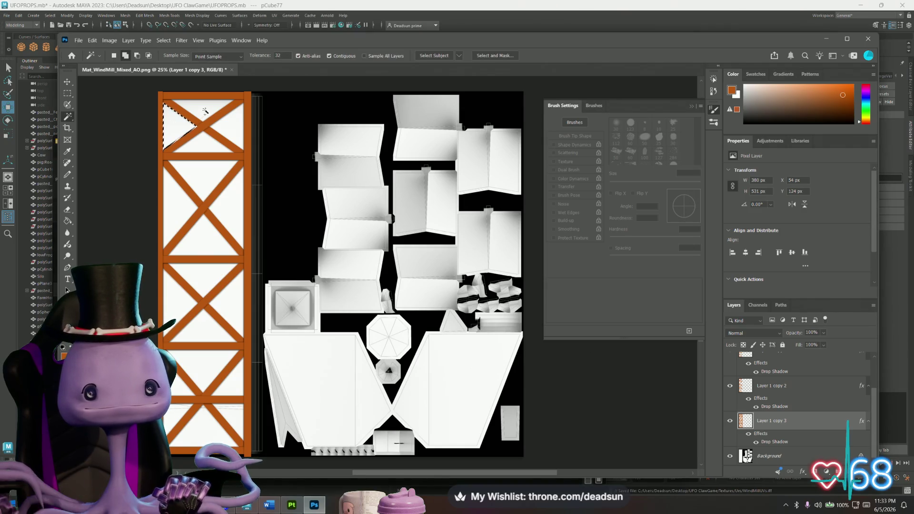
shift+click(236, 130)
shift+click(205, 173)
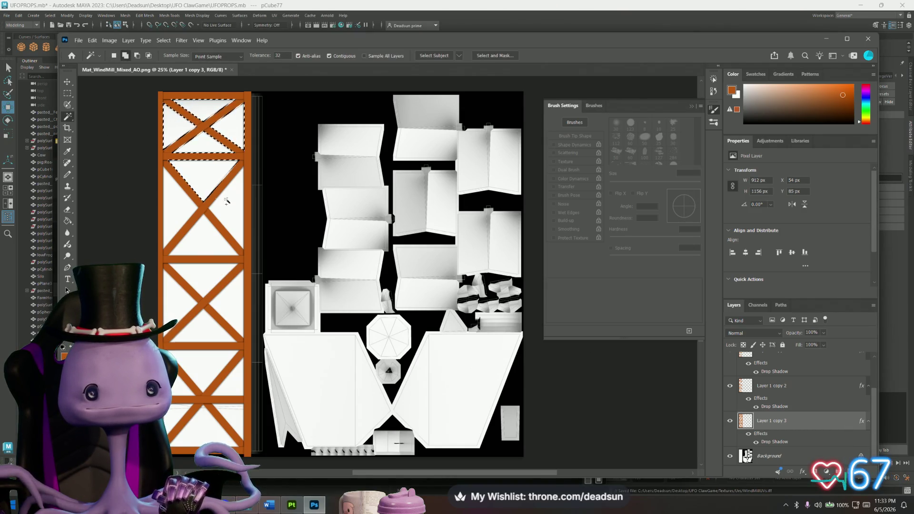
shift+click(208, 234)
shift+click(177, 295)
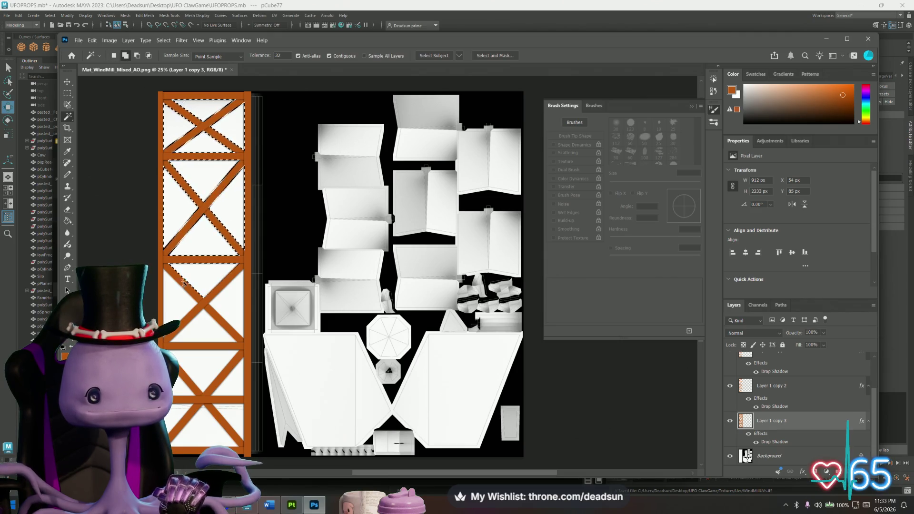
shift+click(209, 328)
shift+click(178, 389)
shift+click(230, 390)
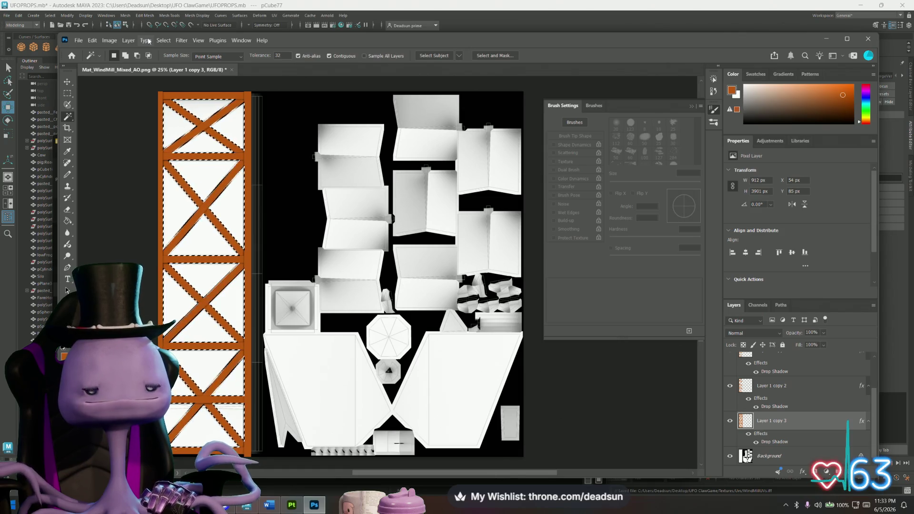
- Grow the selection, content-aware fill it on Background, and copy it to Layer 2 above Background
click(164, 41)
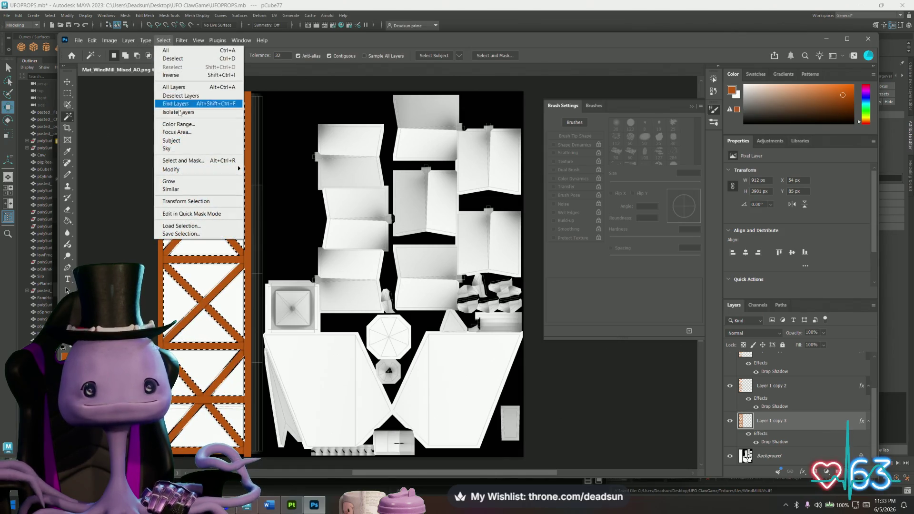
click(169, 182)
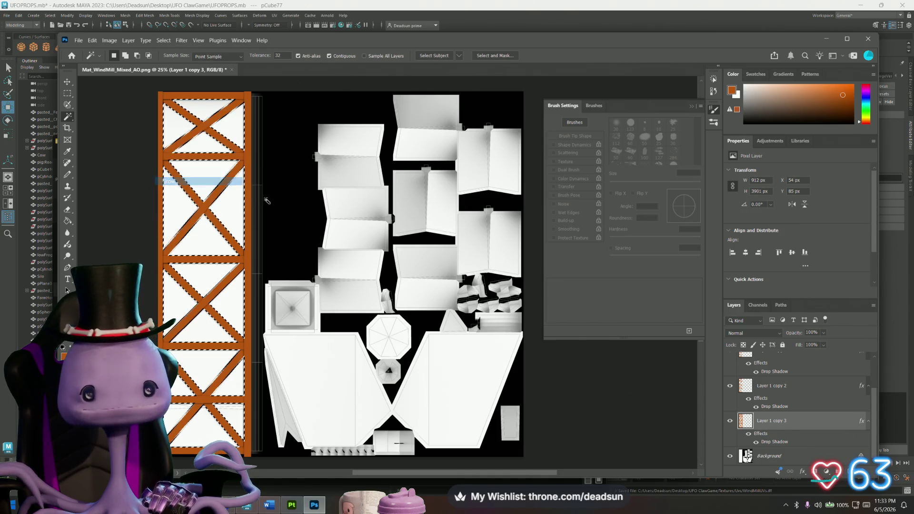
alt+scroll(217, 227, up, 2)
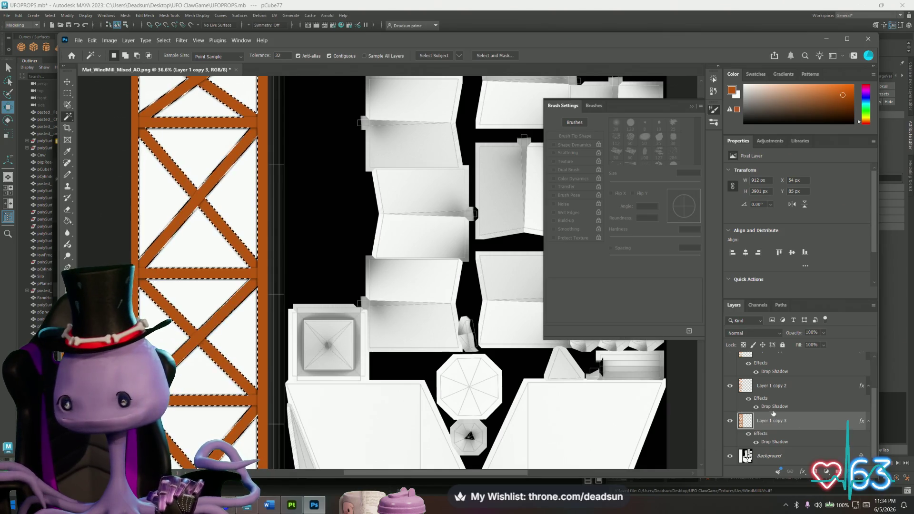
click(771, 455)
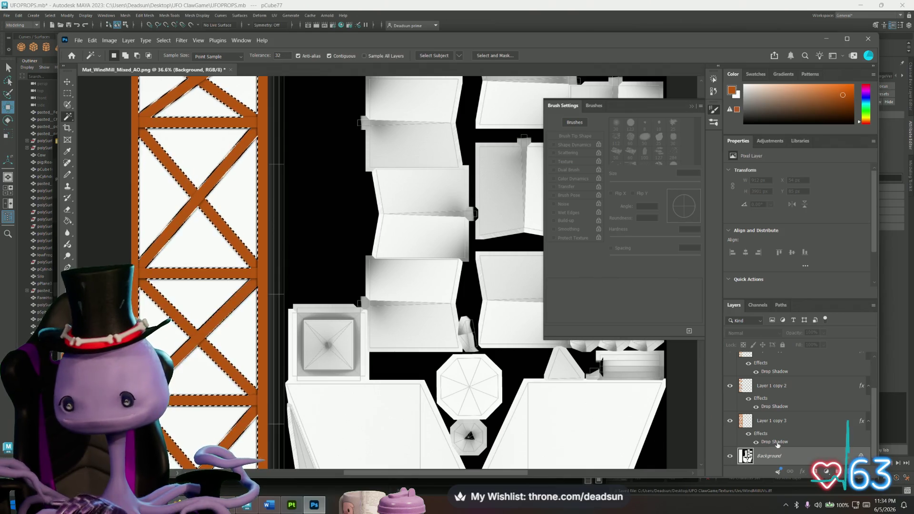
key(Delete)
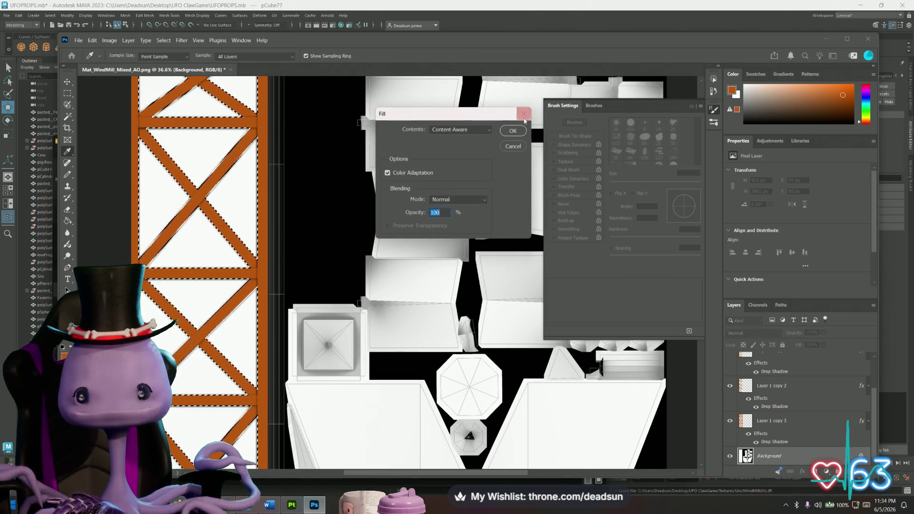
key(Return)
key(ctrl+j)
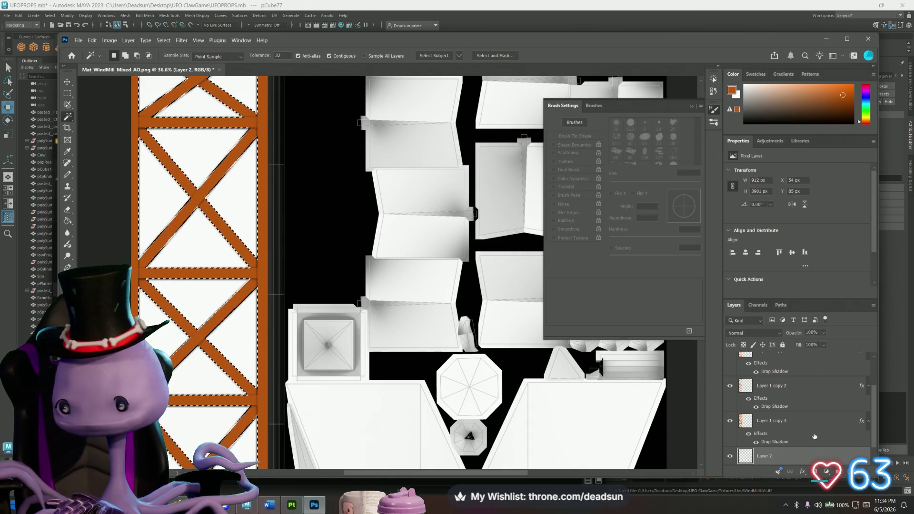
scroll(821, 432, down, 1)
mouse_move(815, 439)
mouse_down()
mouse_move(812, 458)
mouse_move(814, 441)
mouse_up()
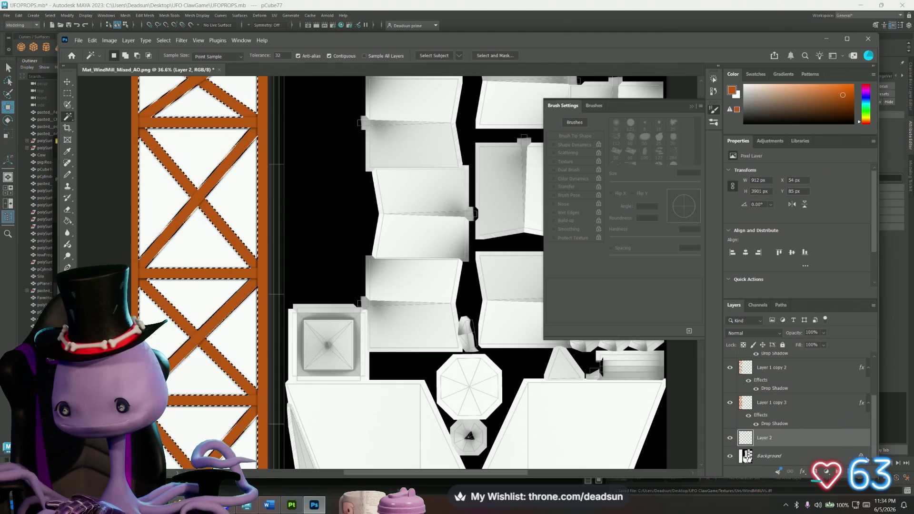
- Unlock the Background as Layer 0 and move it to the top of the layer stack
click(747, 457)
click(860, 456)
double_click(809, 456)
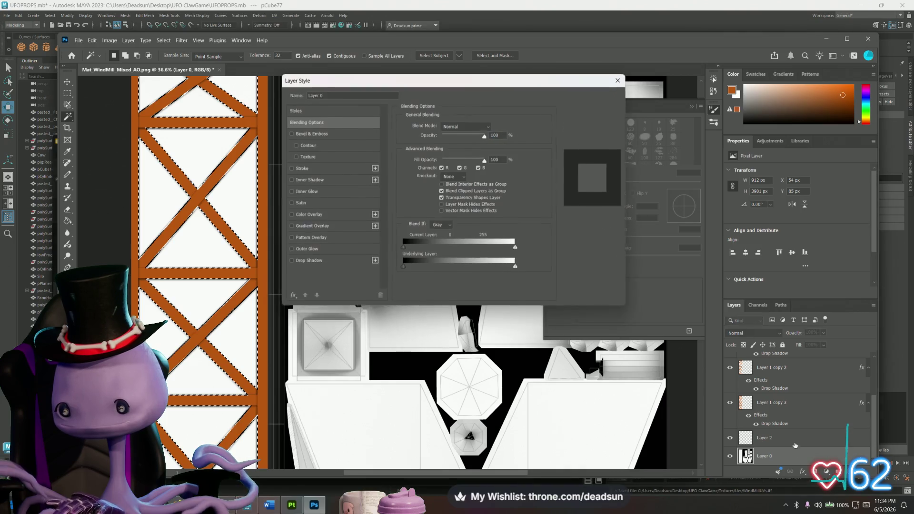
click(619, 80)
drag(761, 457, 766, 434)
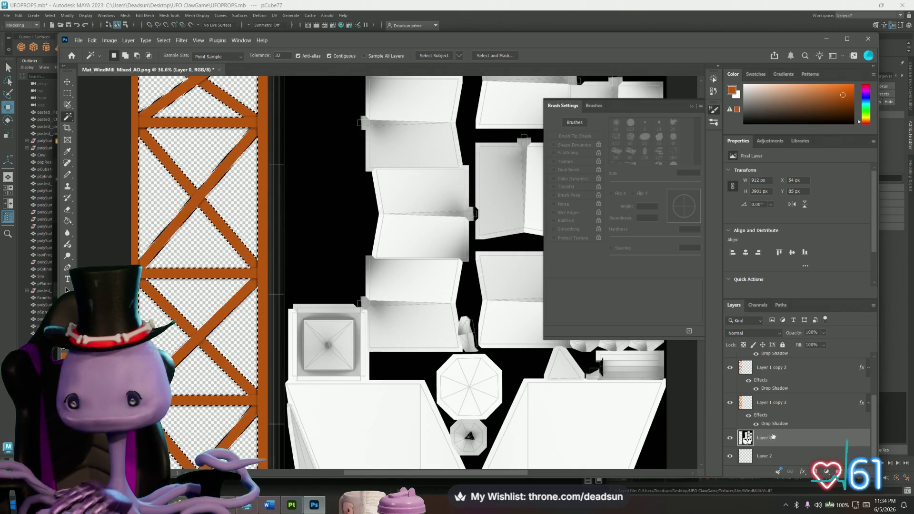
drag(790, 443, 784, 368)
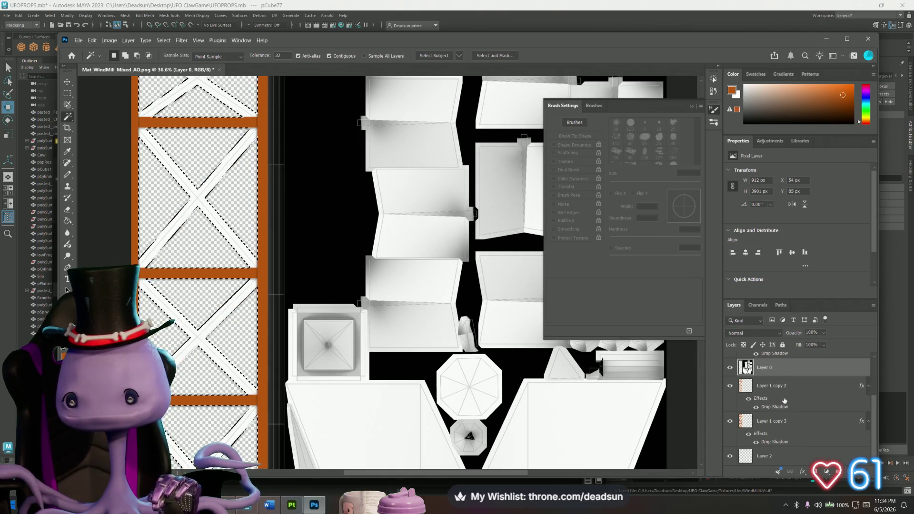
scroll(783, 399, up, 2)
drag(787, 436, 783, 361)
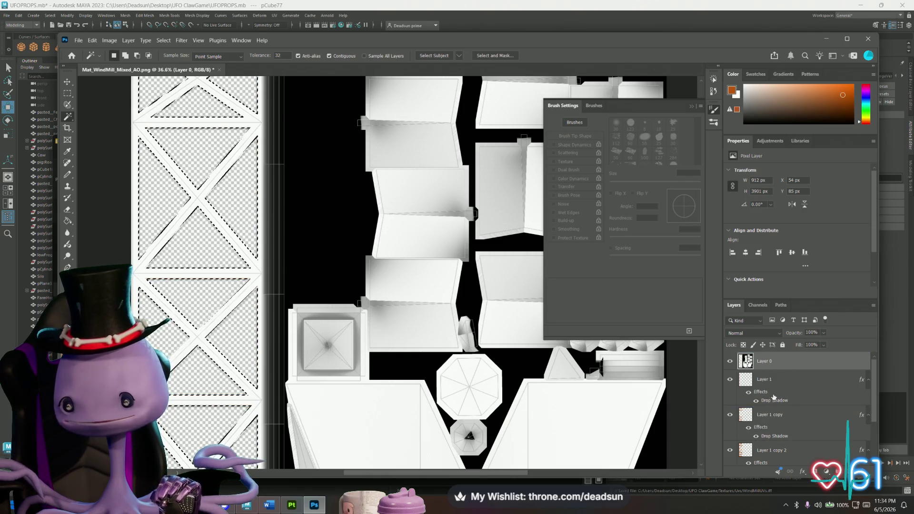
- Set Layer 0's blend mode to Linear Burn and clear the gap selection
click(771, 334)
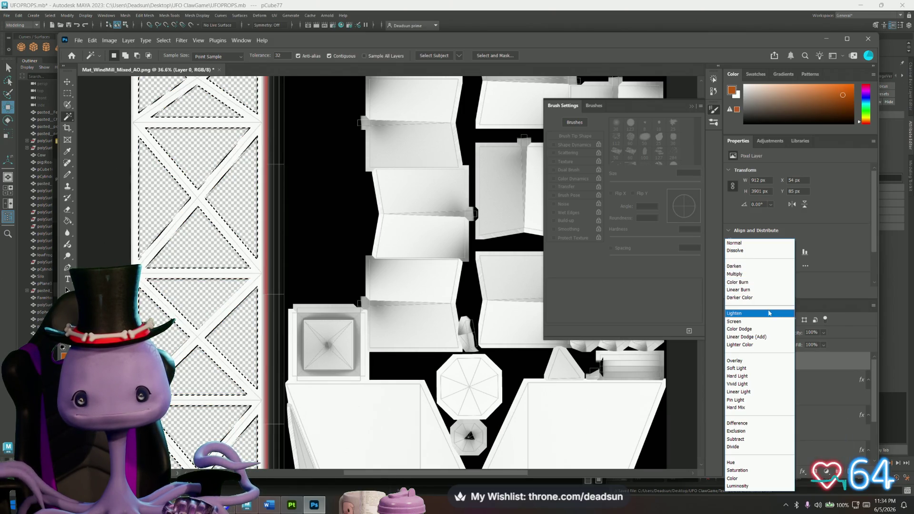
click(762, 290)
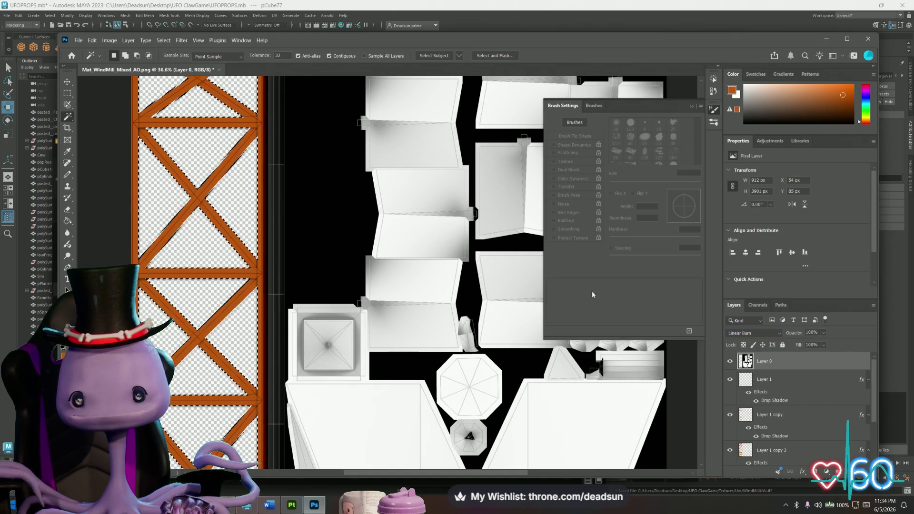
key(m)
click(122, 151)
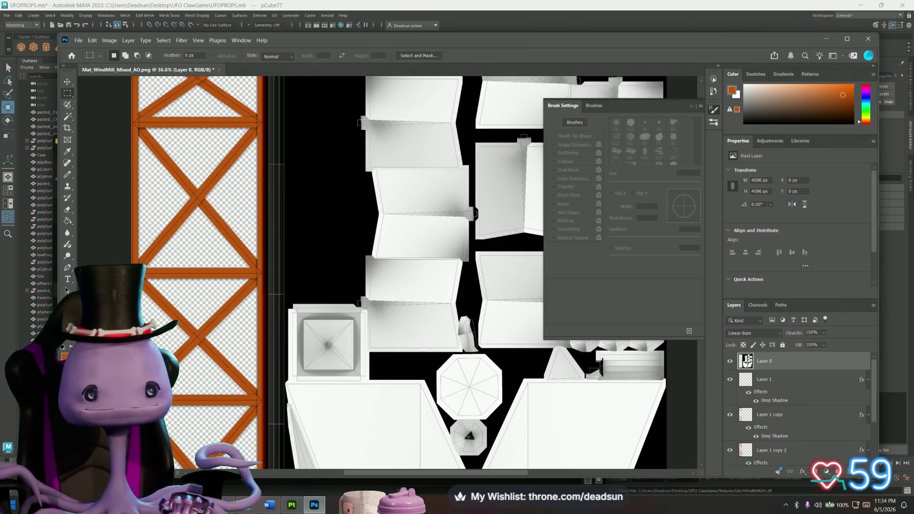
click(730, 363)
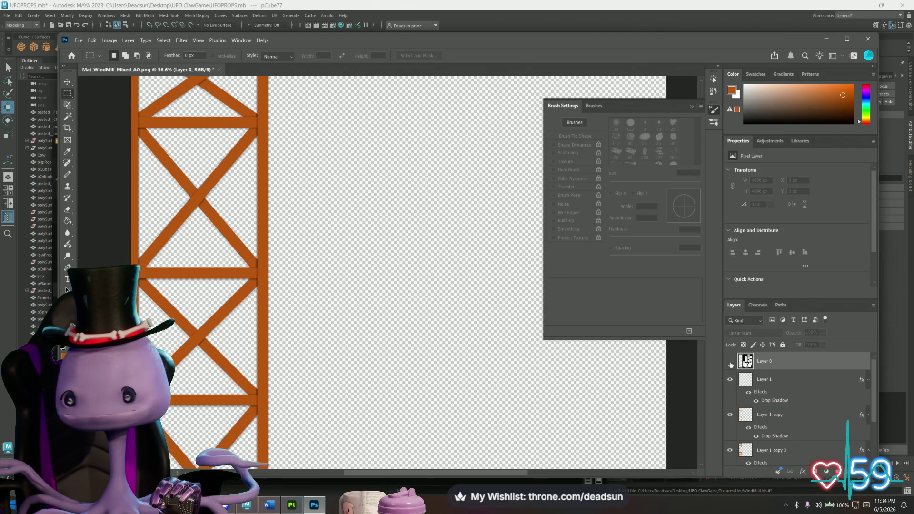
click(730, 362)
scroll(781, 373, down, 2)
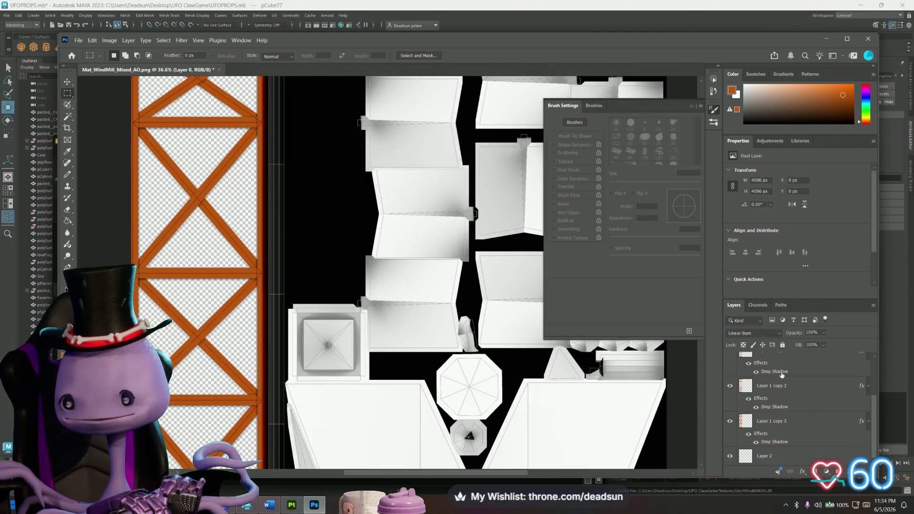
scroll(781, 373, up, 2)
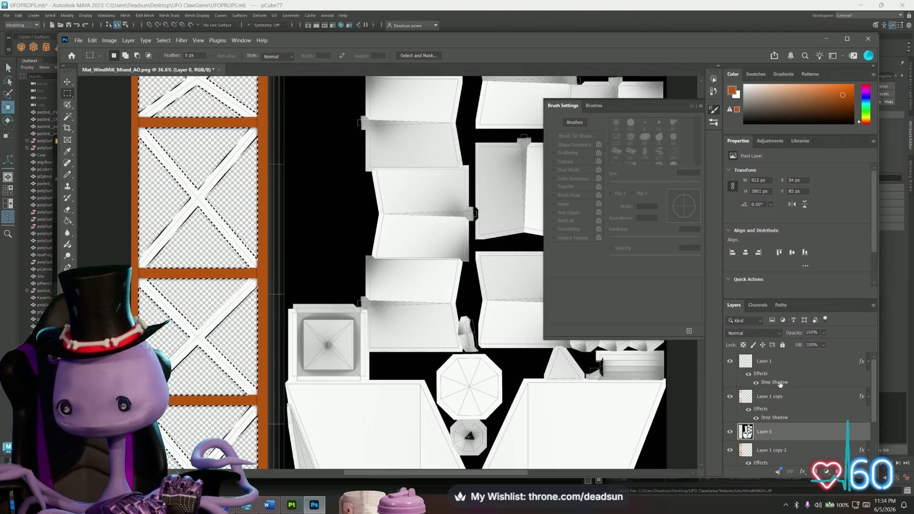
scroll(780, 385, down, 3)
alt+scroll(187, 370, down, 3)
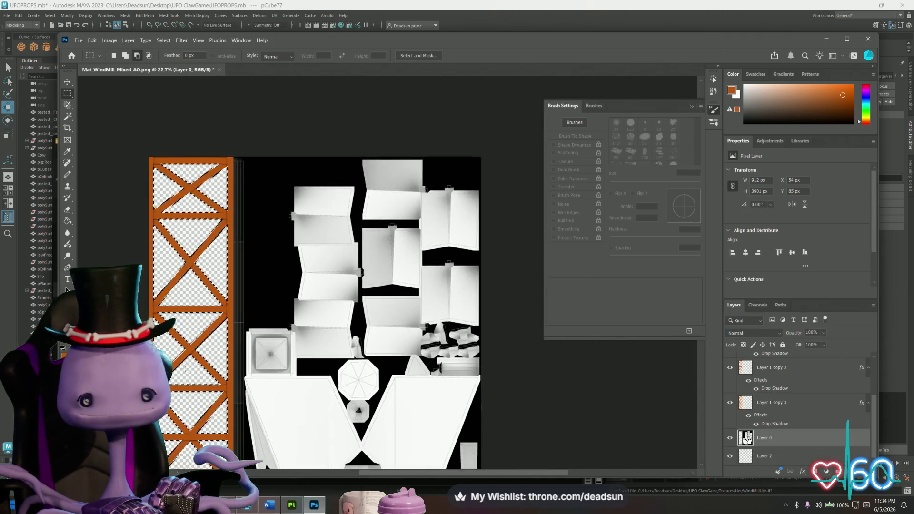
alt+scroll(187, 371, down, 2)
scroll(187, 371, down, 2)
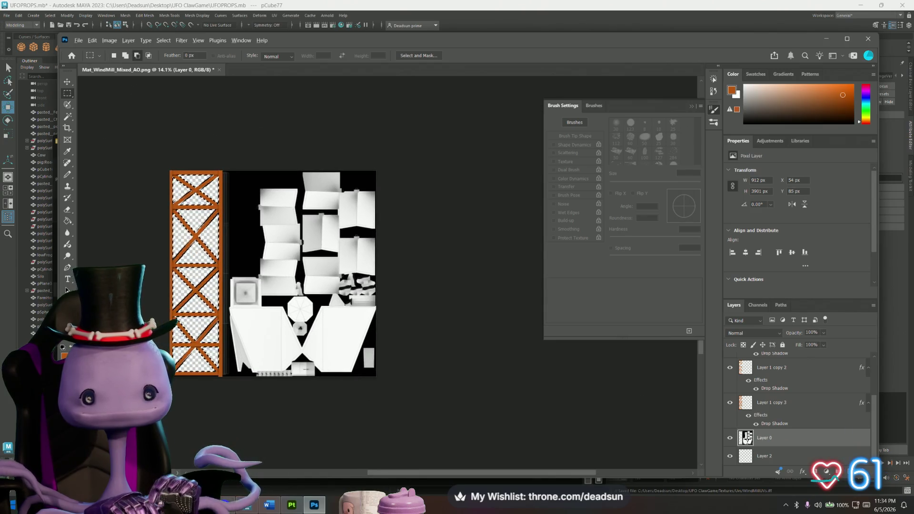
alt+scroll(185, 334, up, 2)
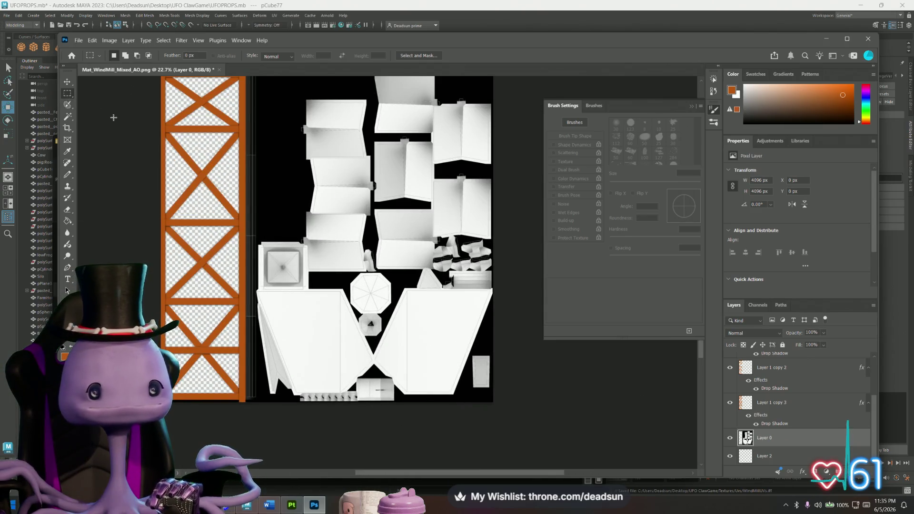
alt+scroll(137, 187, down, 2)
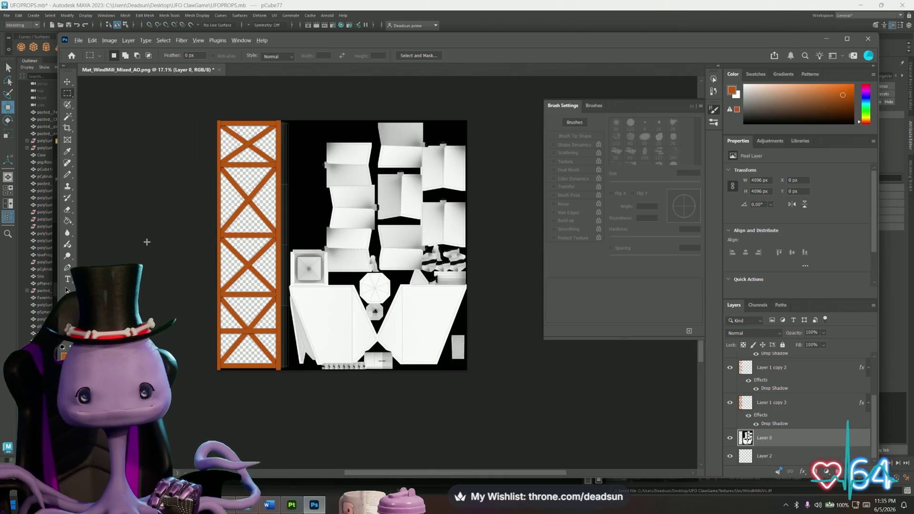
key(ctrl+plus)
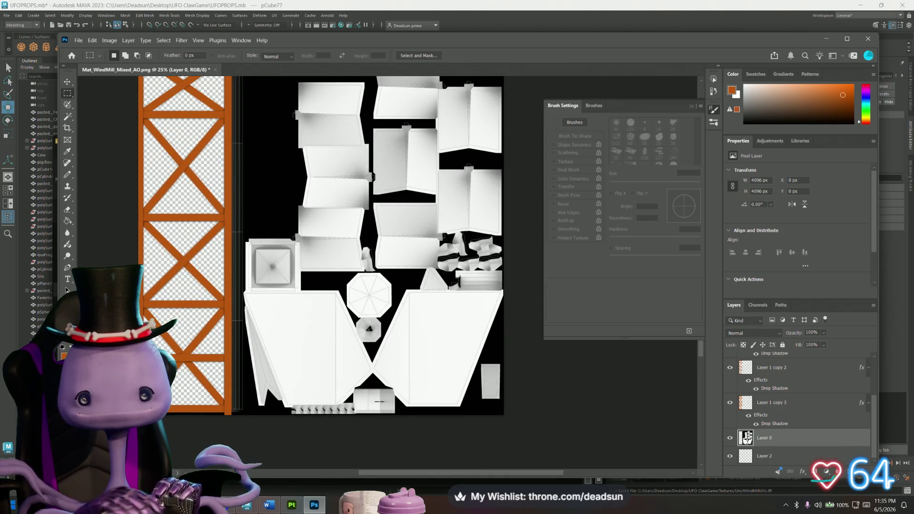
alt+scroll(66, 290, down, 1)
alt+scroll(67, 290, down, 1)
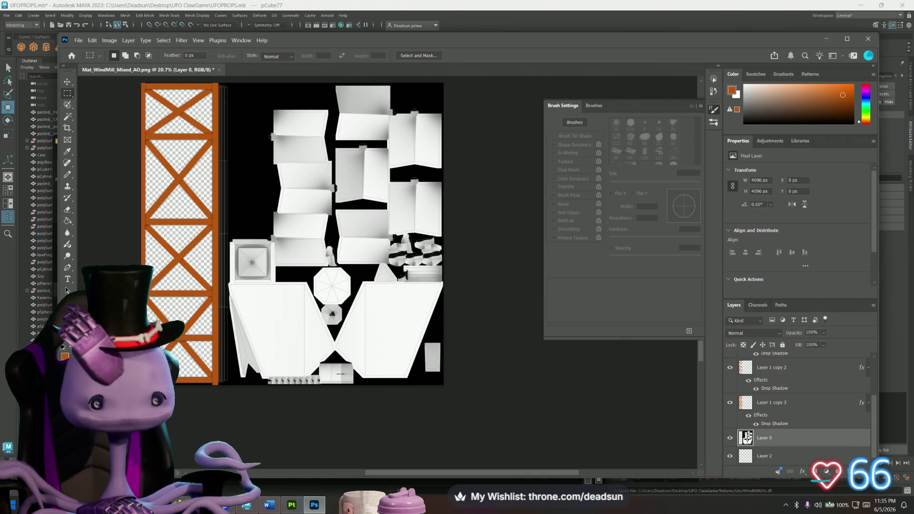
mouse_move(246, 506)
click(220, 457)
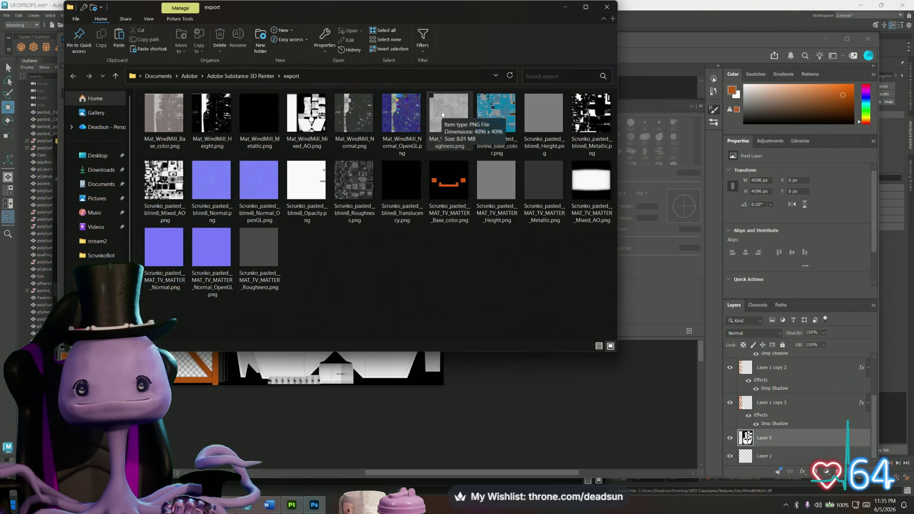
- Drag Mat_WindMill_Base_color.png from File Explorer onto the Photoshop canvas
mouse_move(169, 127)
mouse_down()
mouse_move(205, 167)
mouse_move(299, 375)
mouse_up()
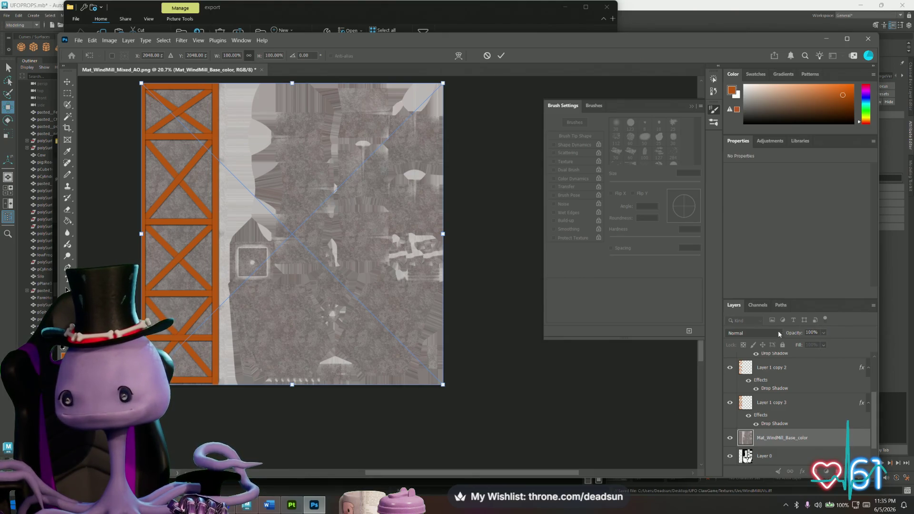
- Set the Mat_WindMill_Base_color layer to Multiply and commit its placement
scroll(815, 392, down, 1)
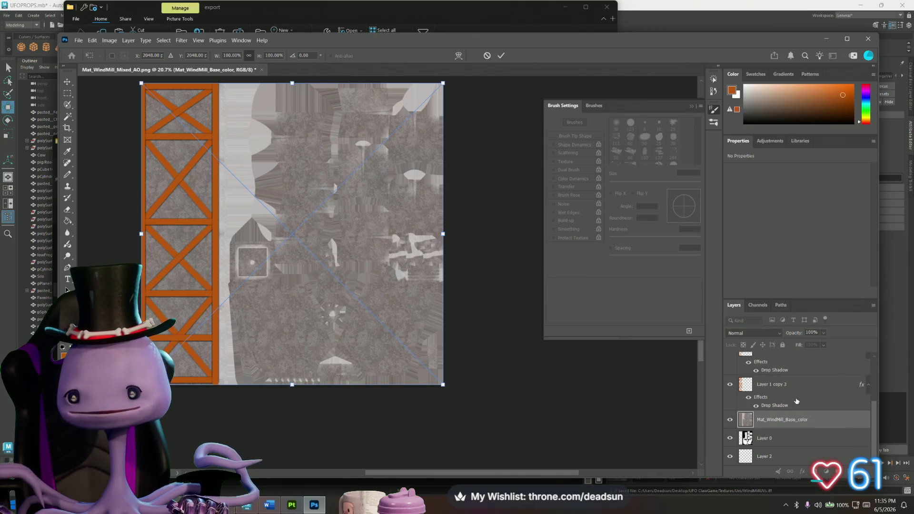
click(779, 333)
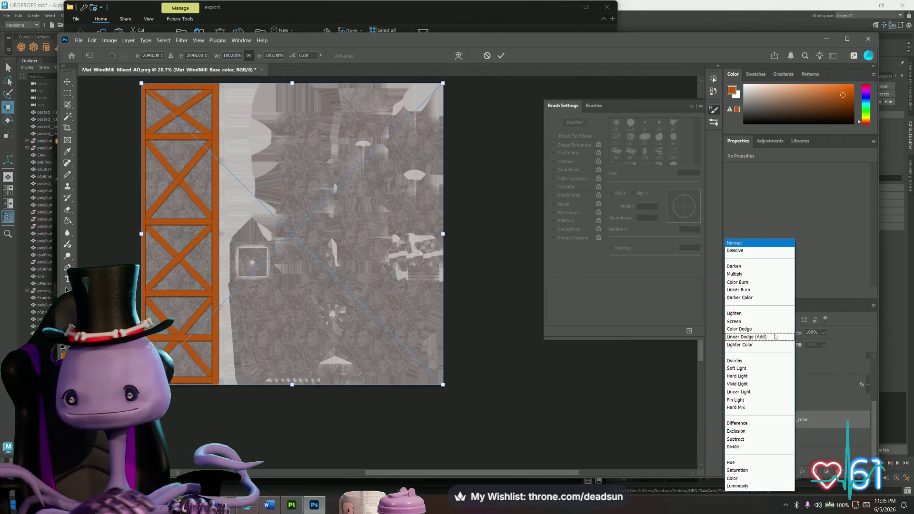
click(758, 275)
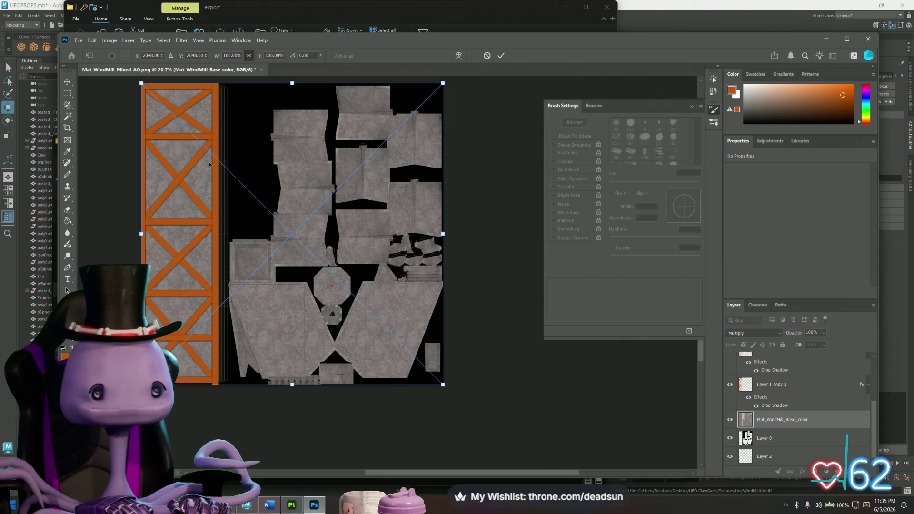
click(70, 94)
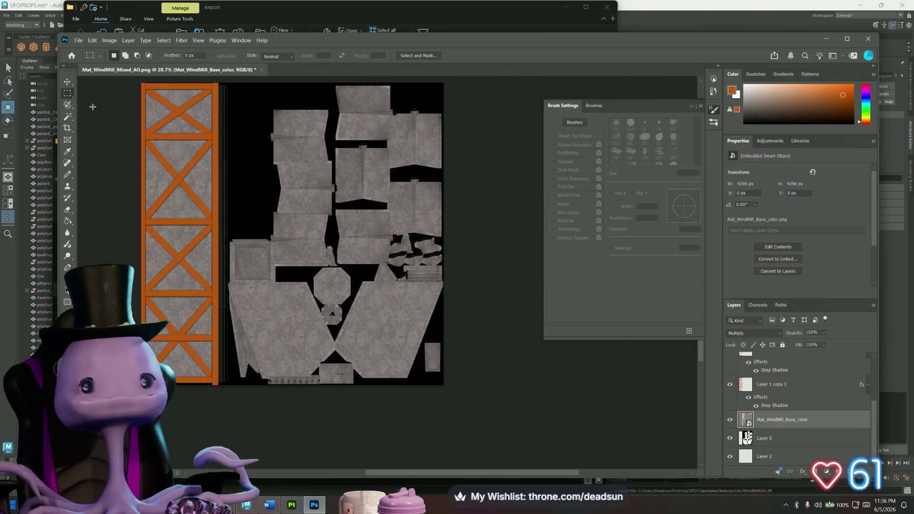
click(78, 40)
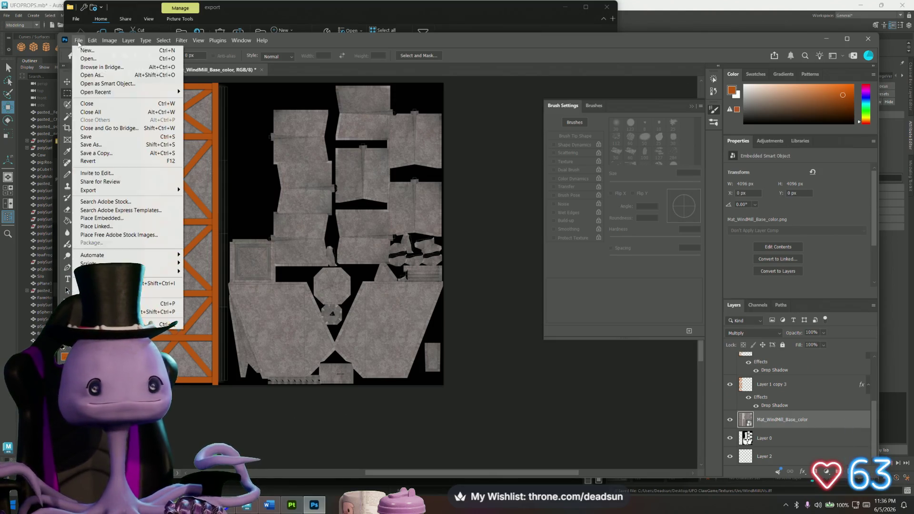
- Begin a Save a Copy named WindMill, then cancel it
click(115, 155)
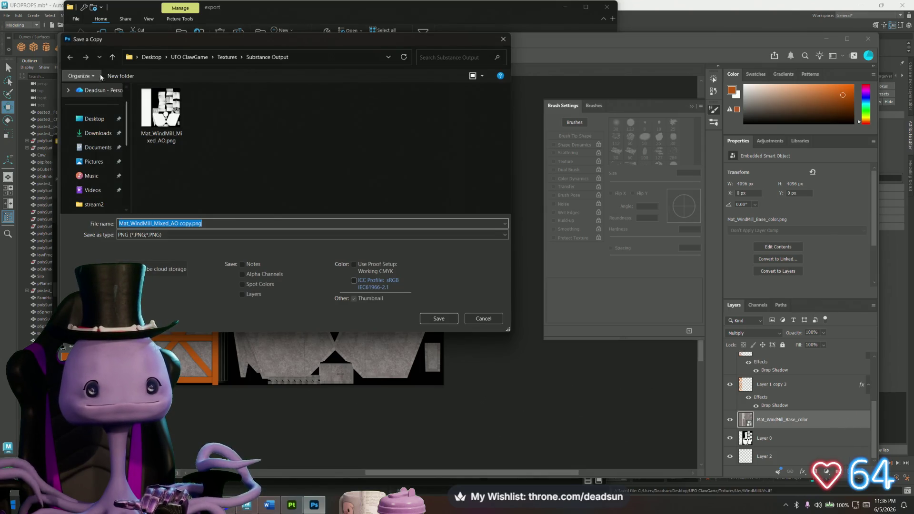
click(180, 226)
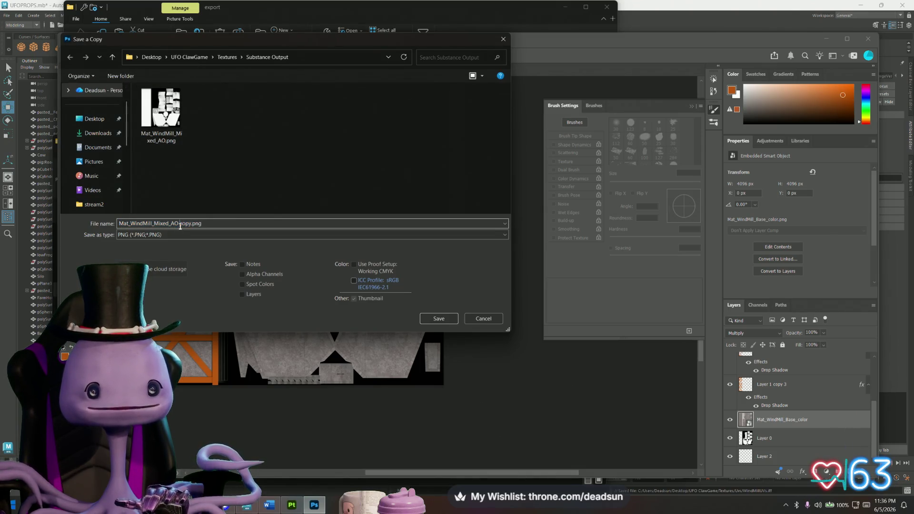
drag(191, 223, 119, 223)
text(Wind)
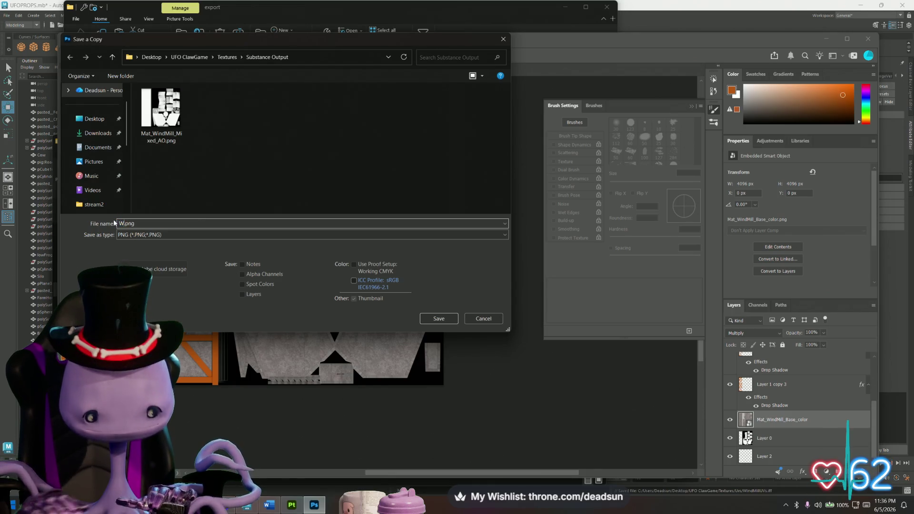
text(Mill)
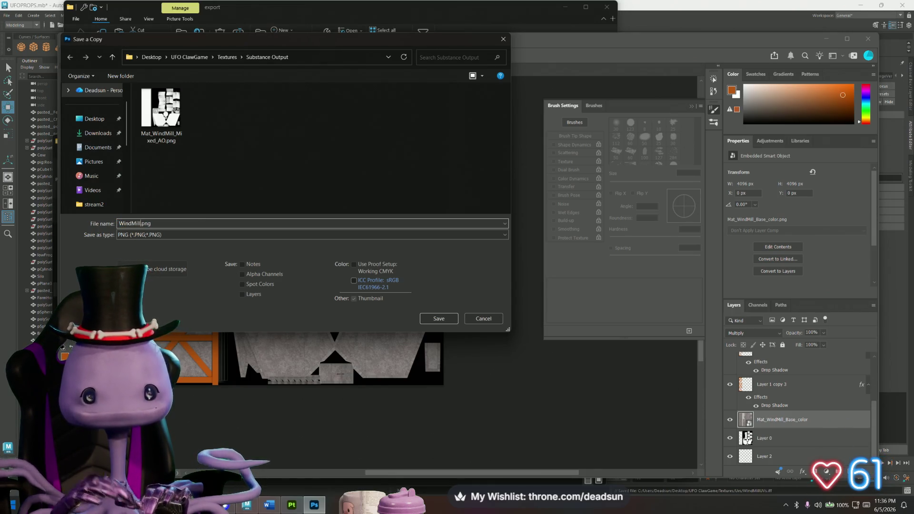
click(483, 319)
- Save the document as windMill.psd, accepting the format options
click(78, 40)
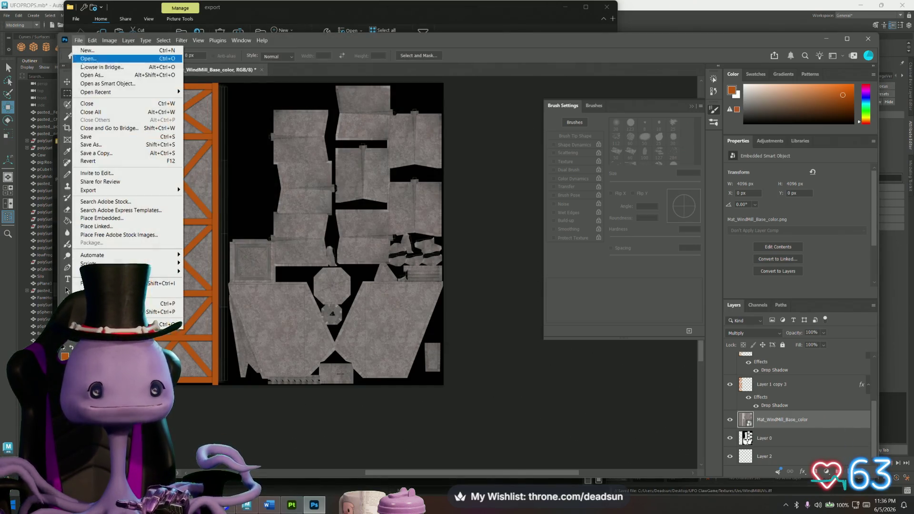
click(118, 146)
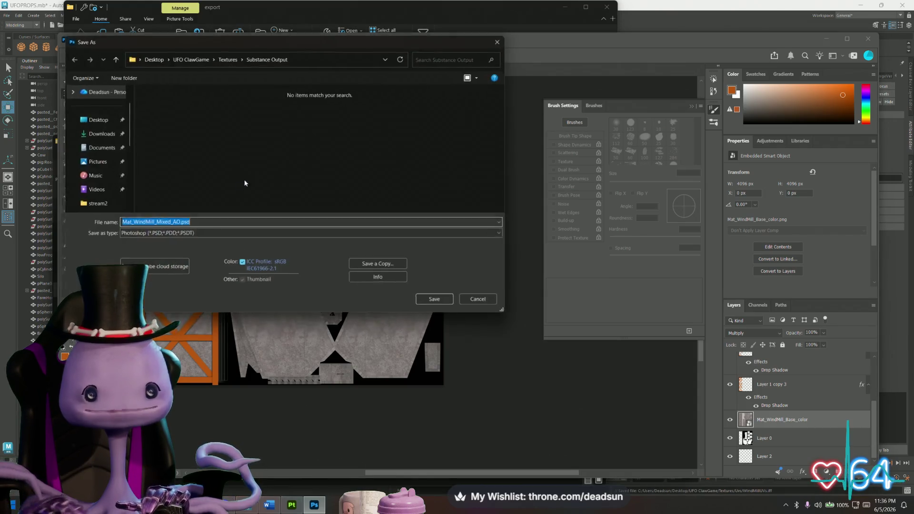
text(windMill)
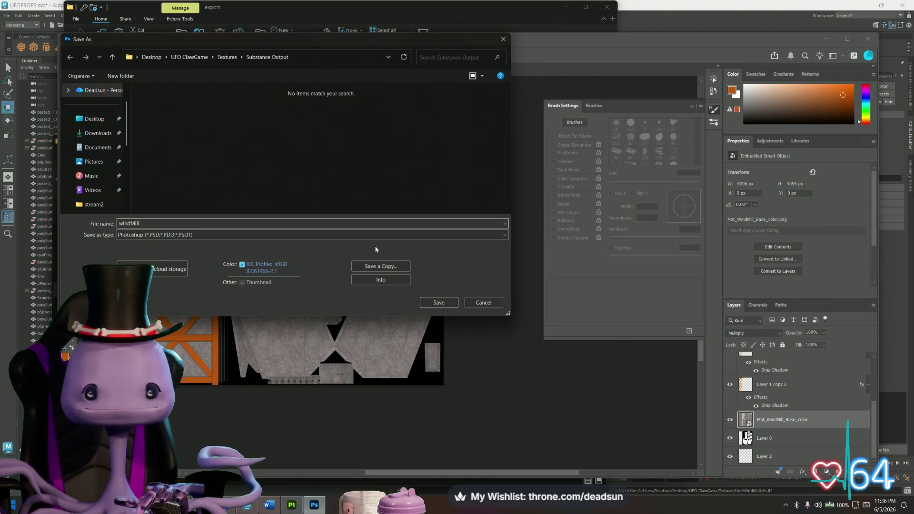
click(454, 304)
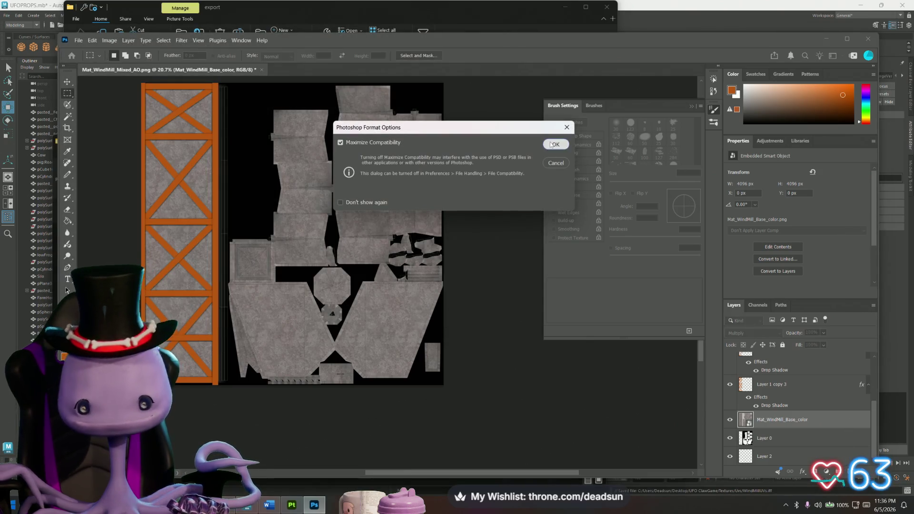
click(555, 144)
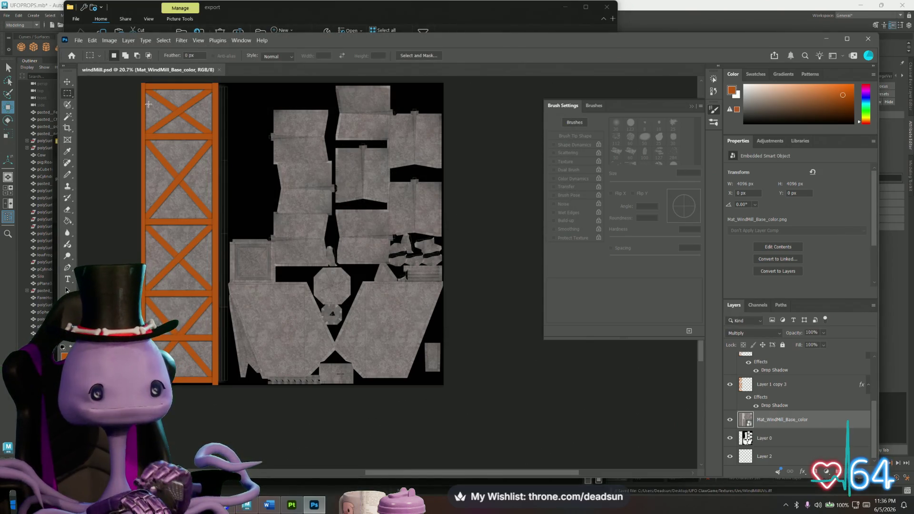
- Marquee-select the orange bracing strip and dismiss the smart object error on delete
mouse_move(142, 86)
mouse_down()
mouse_move(173, 131)
mouse_move(223, 364)
mouse_move(217, 383)
mouse_up()
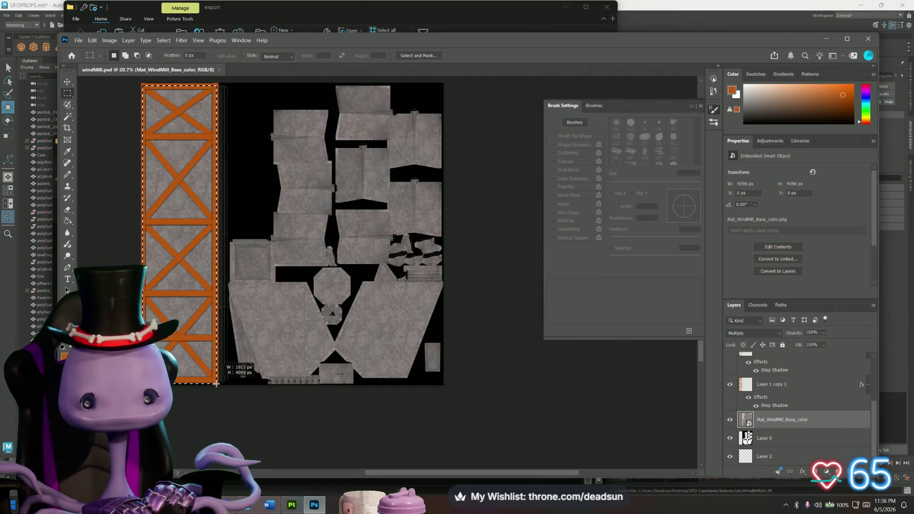
key(Delete)
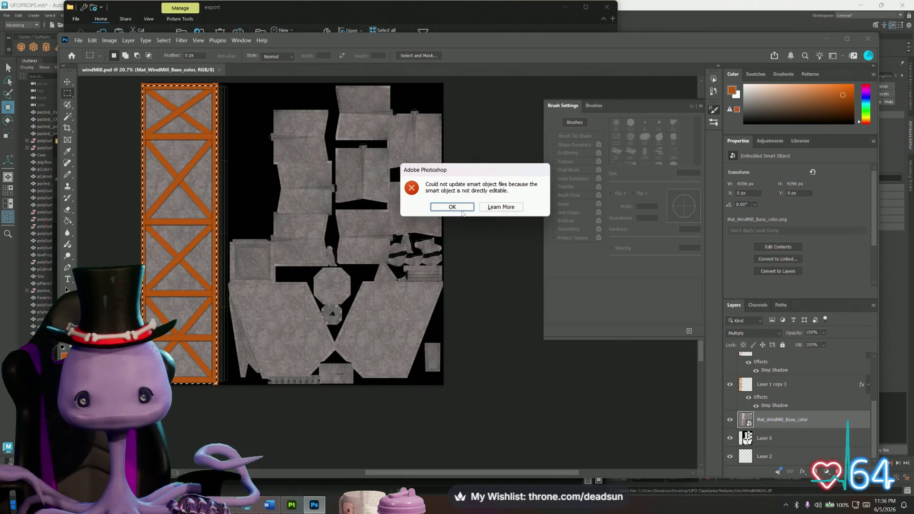
click(462, 210)
- Rasterize the Mat_WindMill_Base_color layer, delete its grey texture in the strip, and deselect
click(770, 439)
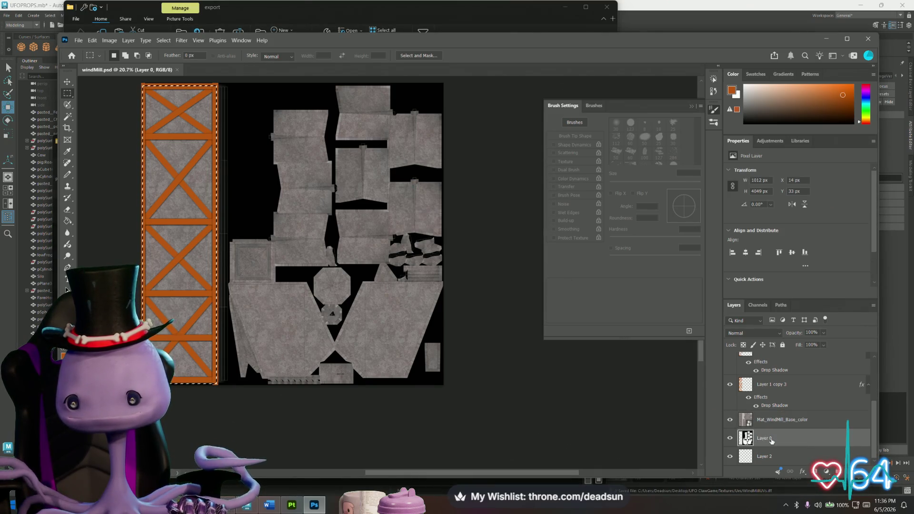
click(772, 422)
right_click(772, 421)
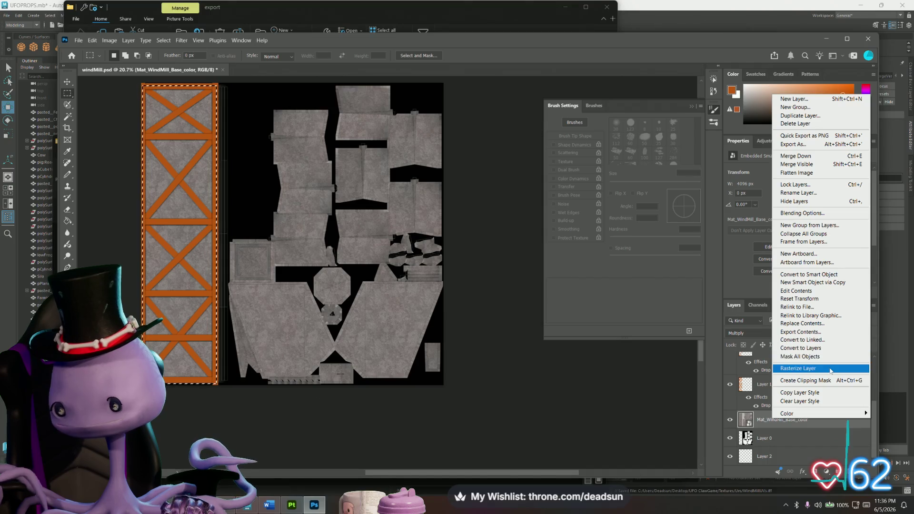
click(809, 369)
key(Delete)
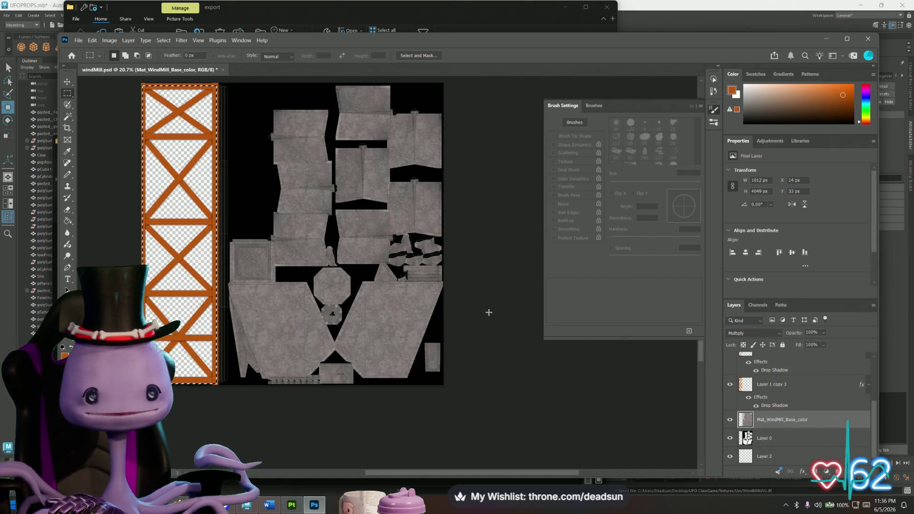
key(ctrl+d)
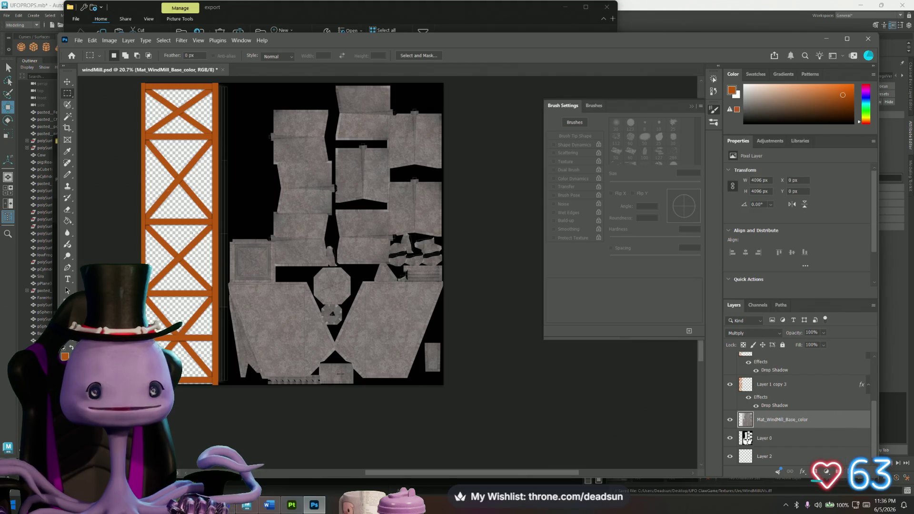
key(ctrl+minus)
key(ctrl+plus)
key(ctrl+plus)
key(ctrl+plus)
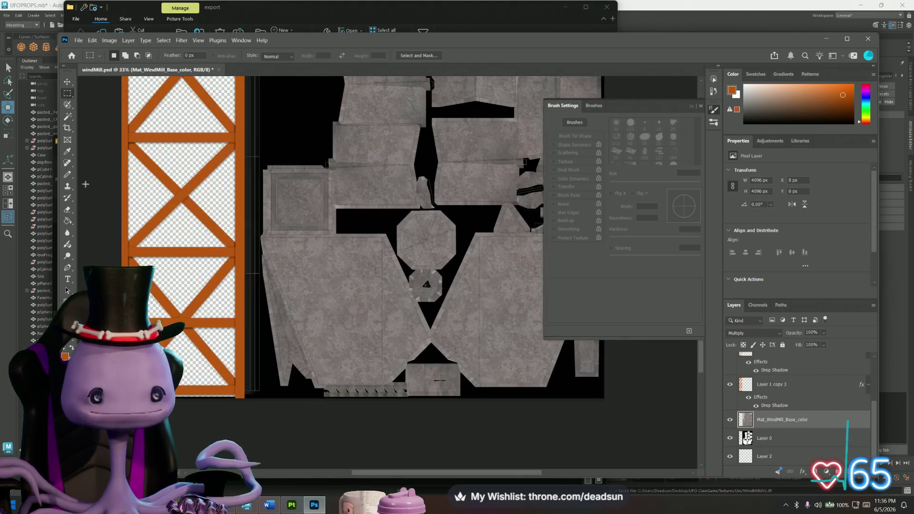
- Save a PNG copy named WindMill.png into the UFO ClawGame Textures folder
click(79, 40)
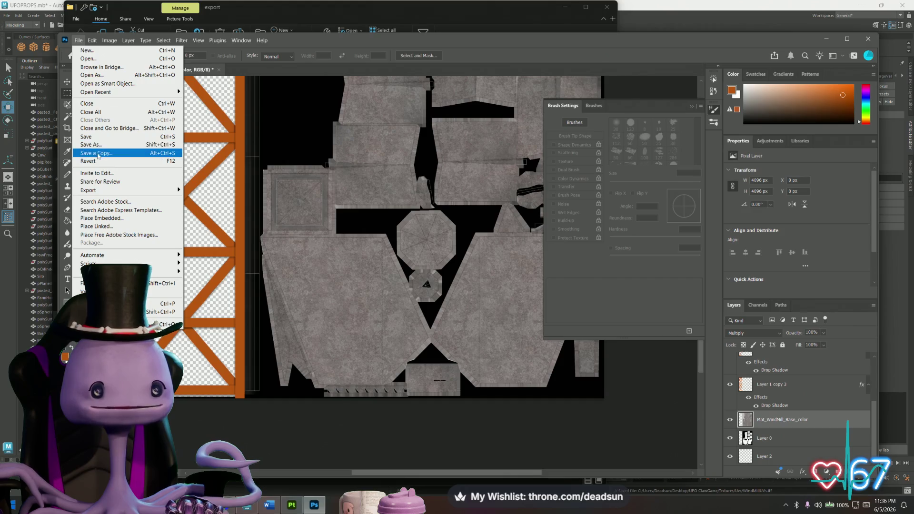
click(100, 153)
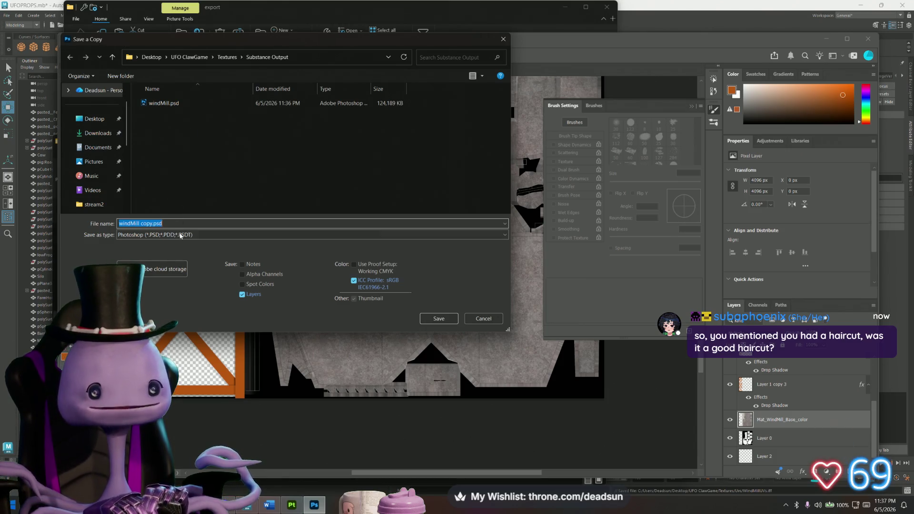
click(227, 57)
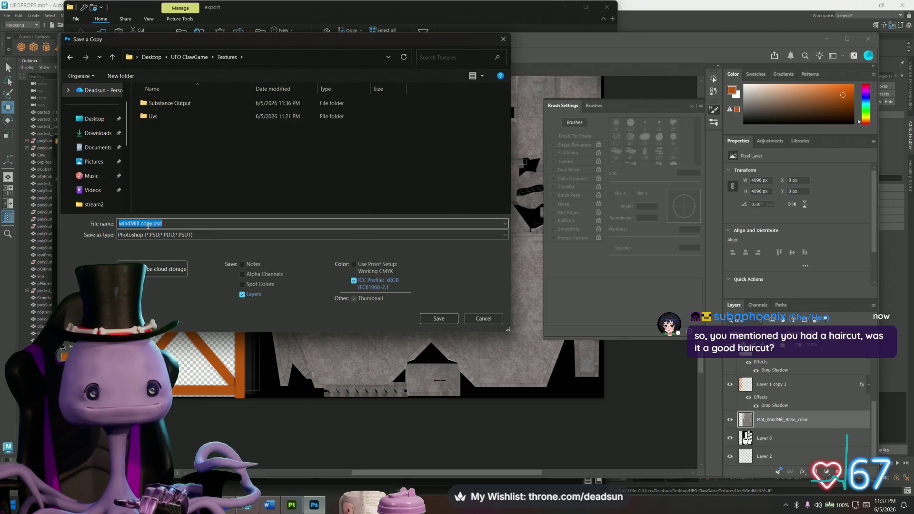
click(153, 235)
scroll(153, 334, down, 5)
click(152, 381)
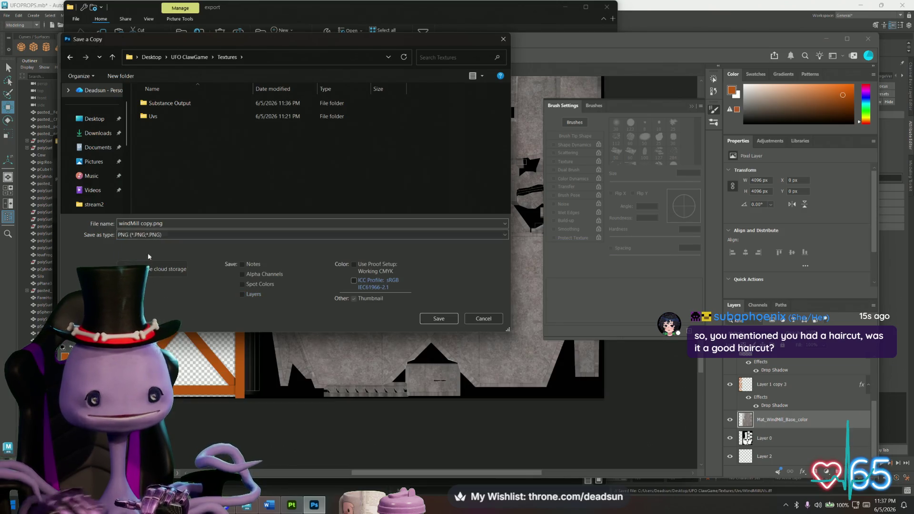
click(149, 222)
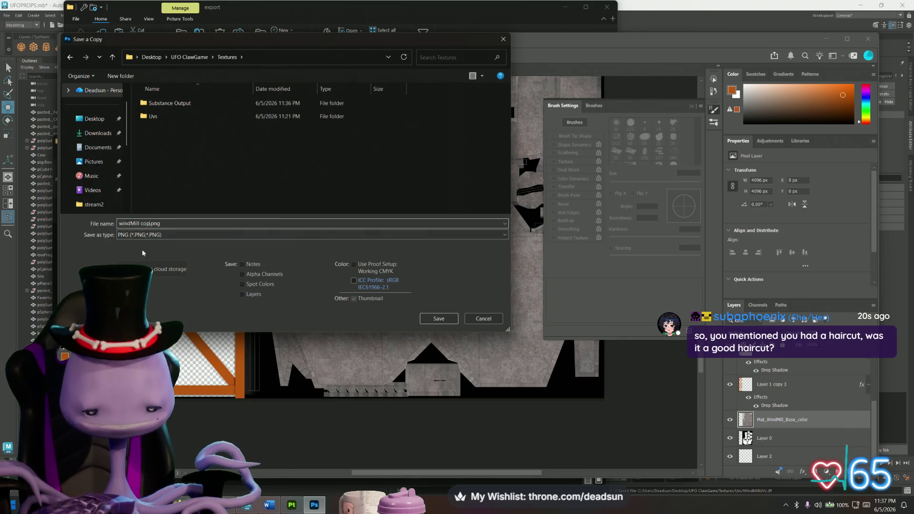
key(BackSpace)
key(BackSpace)
key(BackSpace)
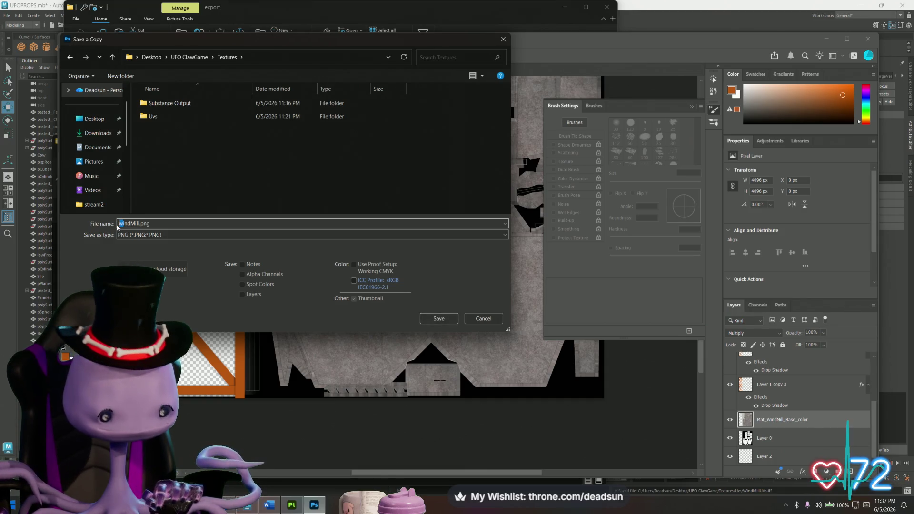
text(W)
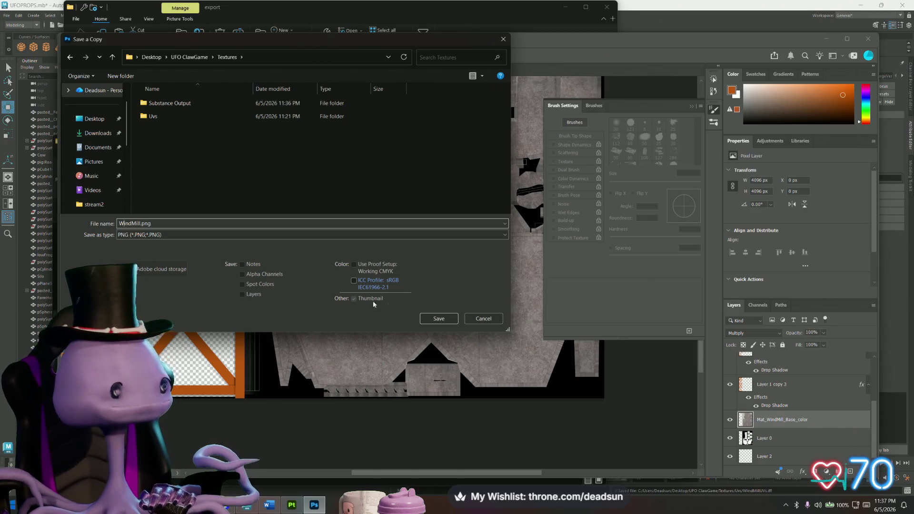
click(436, 319)
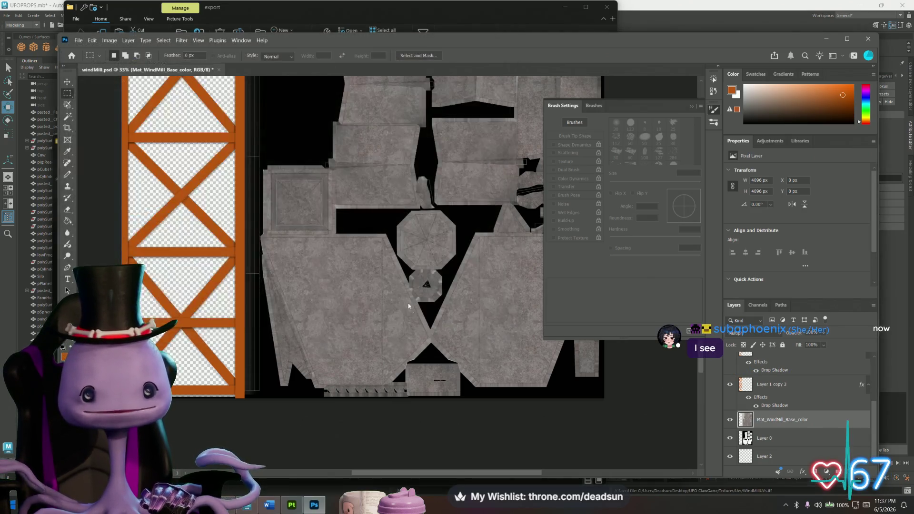
- Accept the PNG format options, show the desktop, and bring Maya to the front
key(Return)
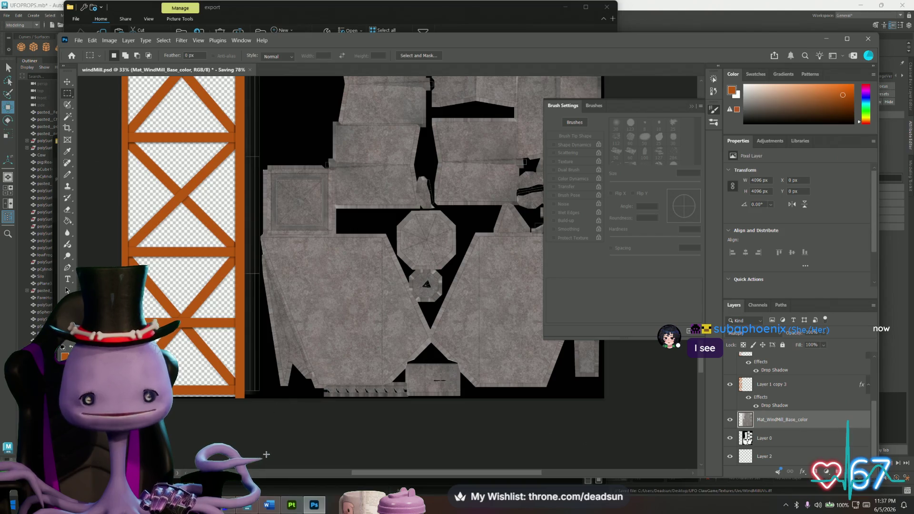
mouse_move(289, 508)
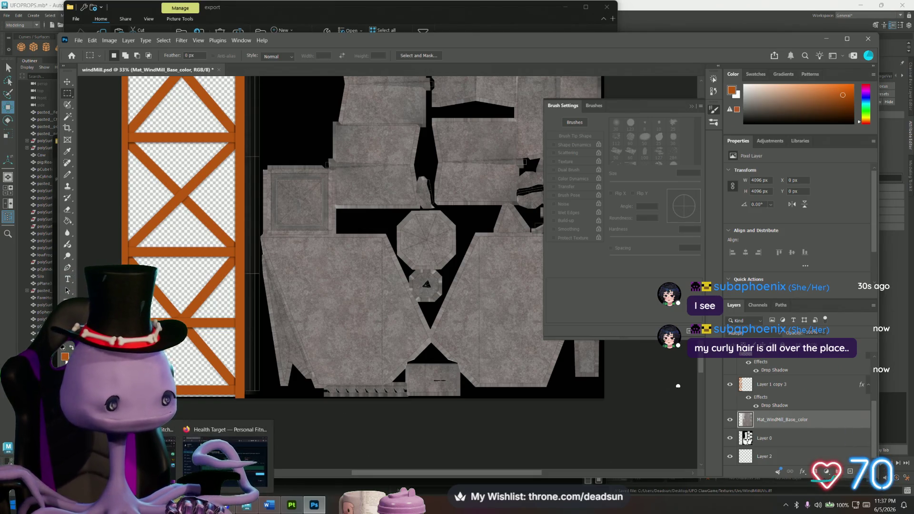
key(super+d)
key(super+d)
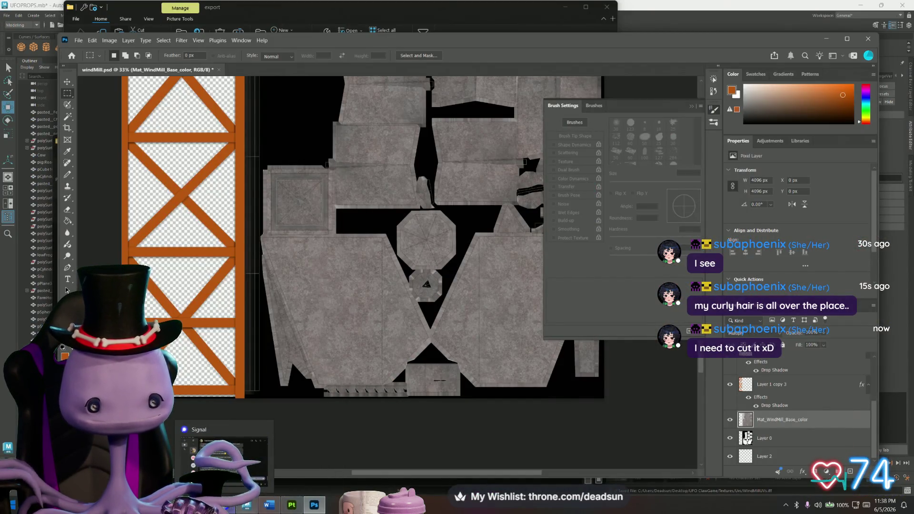
click(247, 504)
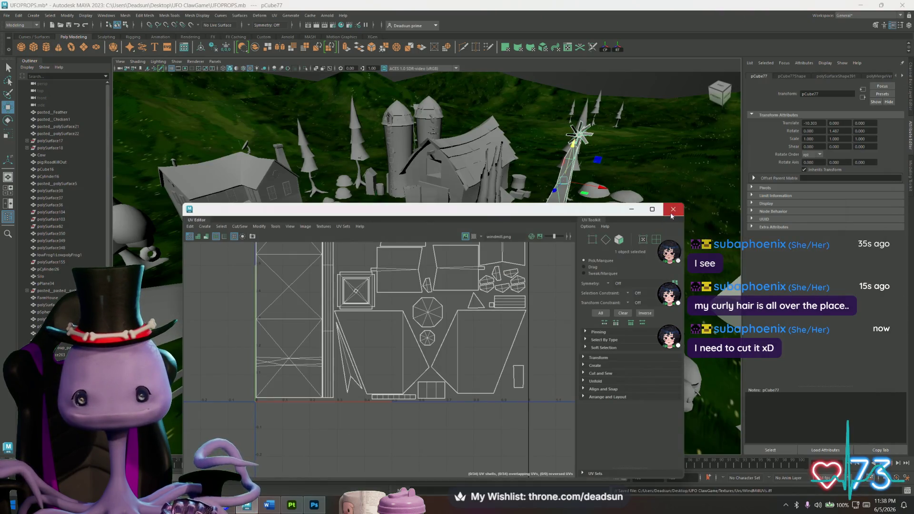
- Close the UV Editor and open the file37 texture node of Mat_WindMill
click(674, 209)
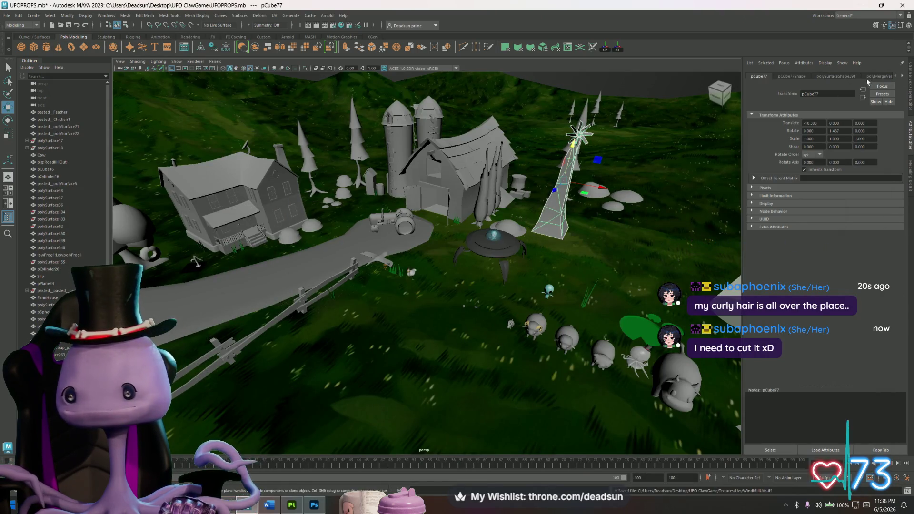
click(903, 77)
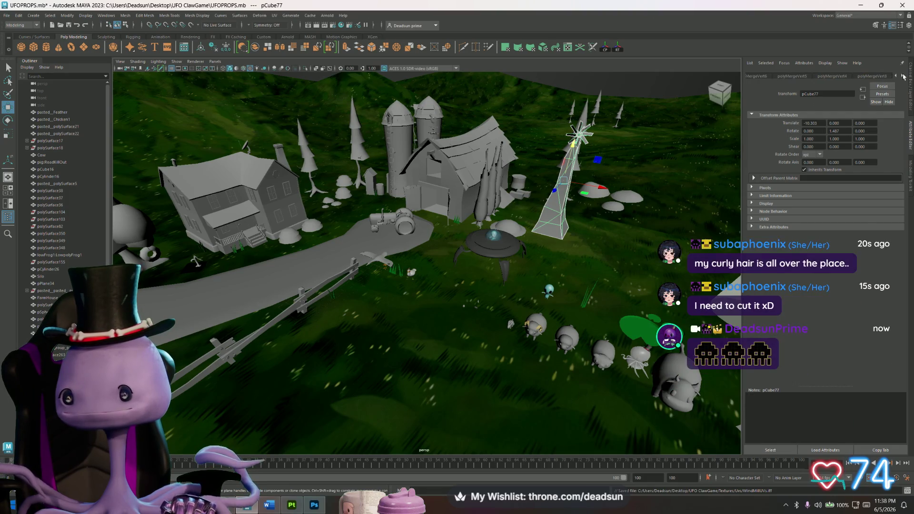
click(883, 76)
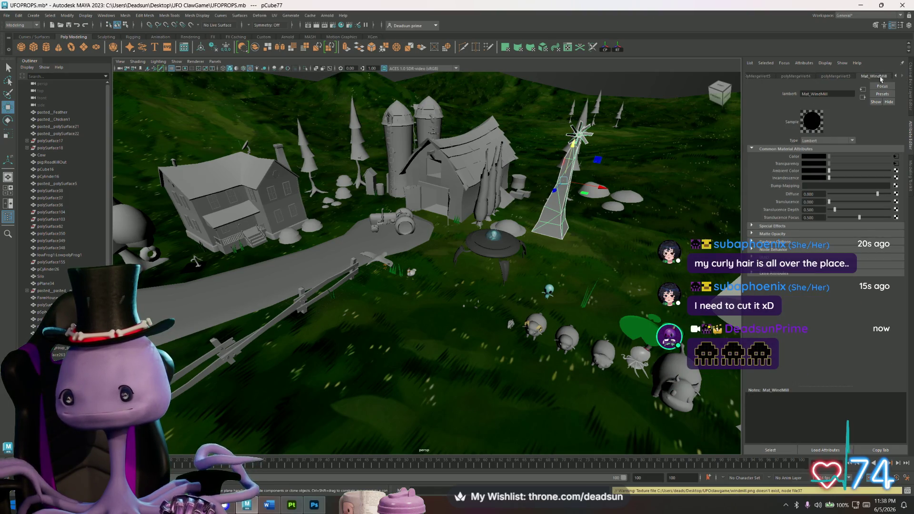
click(897, 157)
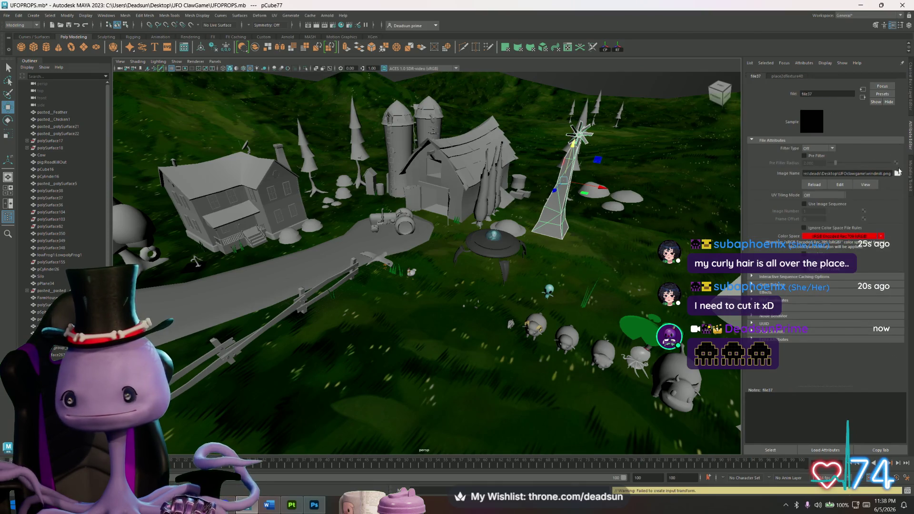
- Load Desktop\UFO ClawGame\Textures\WindMill.png as the file37 image and view the textured windmill
click(898, 174)
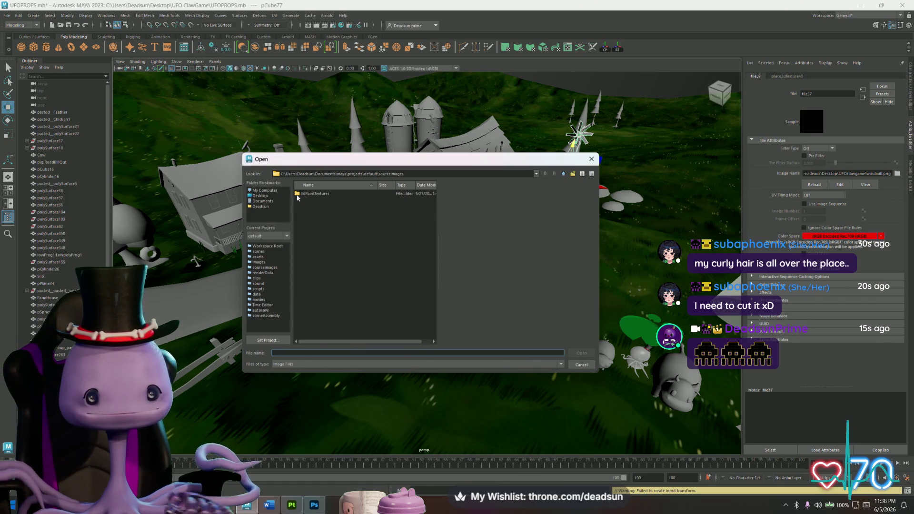
click(260, 196)
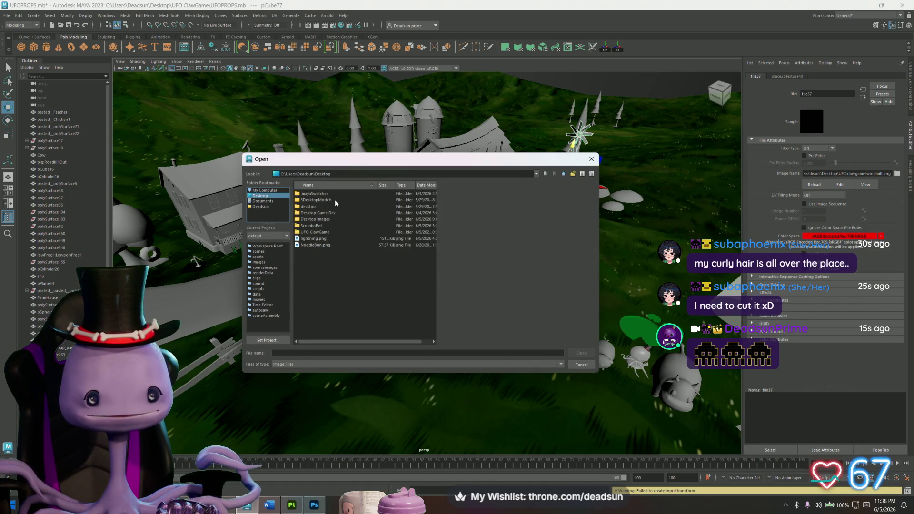
double_click(320, 232)
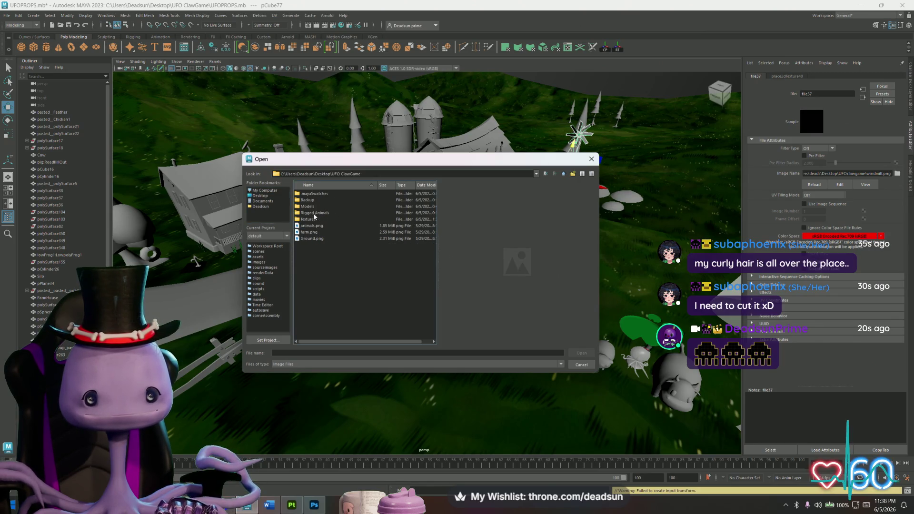
double_click(312, 219)
double_click(312, 207)
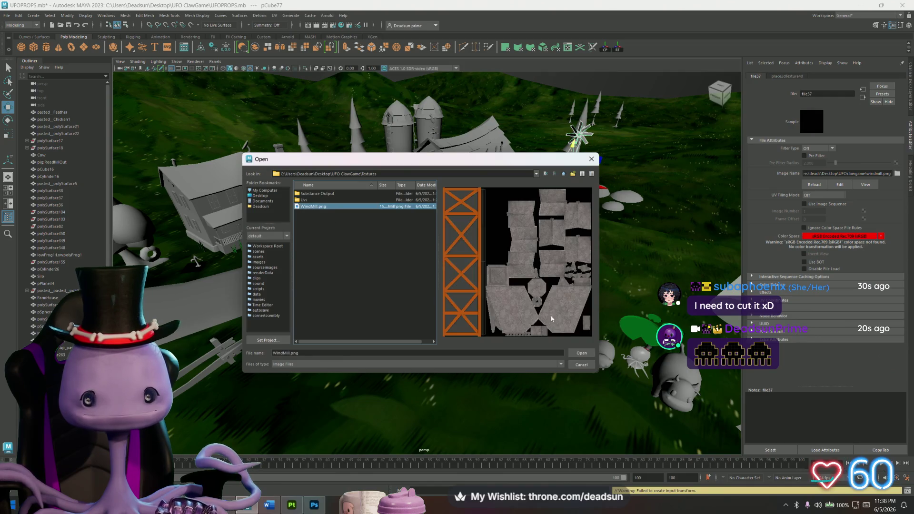
mouse_move(546, 269)
alt+mouse_down()
mouse_move(450, 200)
mouse_move(524, 248)
alt+mouse_up()
- Tumble and zoom around the textured windmill and farmhouse, then return to Photoshop
click(523, 248)
alt+right_drag(524, 248, 642, 343)
mouse_move(642, 343)
alt+mouse_down()
mouse_move(562, 295)
mouse_move(410, 232)
mouse_move(434, 267)
mouse_move(474, 210)
mouse_move(507, 317)
mouse_move(534, 301)
mouse_move(521, 316)
mouse_move(650, 307)
mouse_move(457, 314)
mouse_move(622, 306)
mouse_move(556, 310)
mouse_move(445, 276)
mouse_move(457, 192)
alt+mouse_up()
alt+right_drag(458, 192, 525, 224)
alt+drag(524, 223, 459, 189)
alt+right_drag(462, 187, 475, 248)
mouse_move(476, 249)
alt+mouse_down()
mouse_move(353, 287)
mouse_move(409, 289)
alt+mouse_up()
mouse_move(409, 290)
alt+right_down()
mouse_move(457, 291)
mouse_move(435, 283)
alt+right_up()
alt+drag(436, 283, 398, 268)
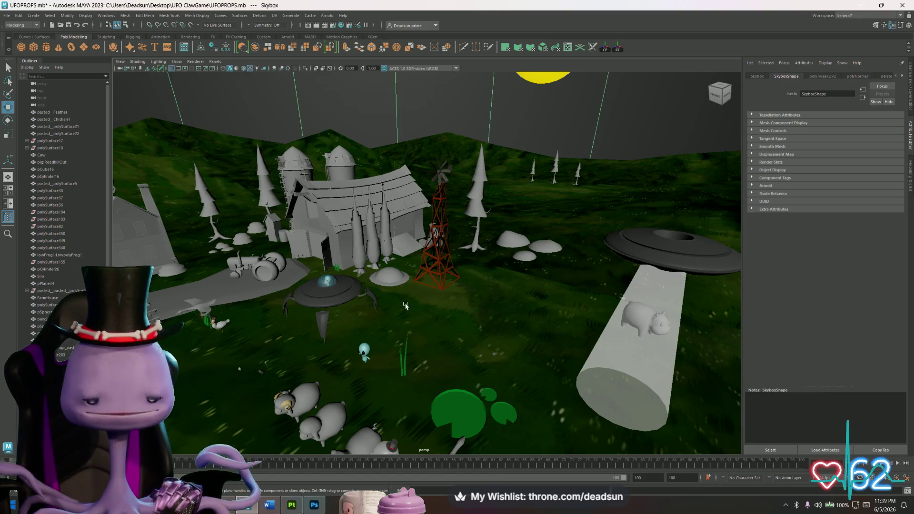
key(alt+Tab)
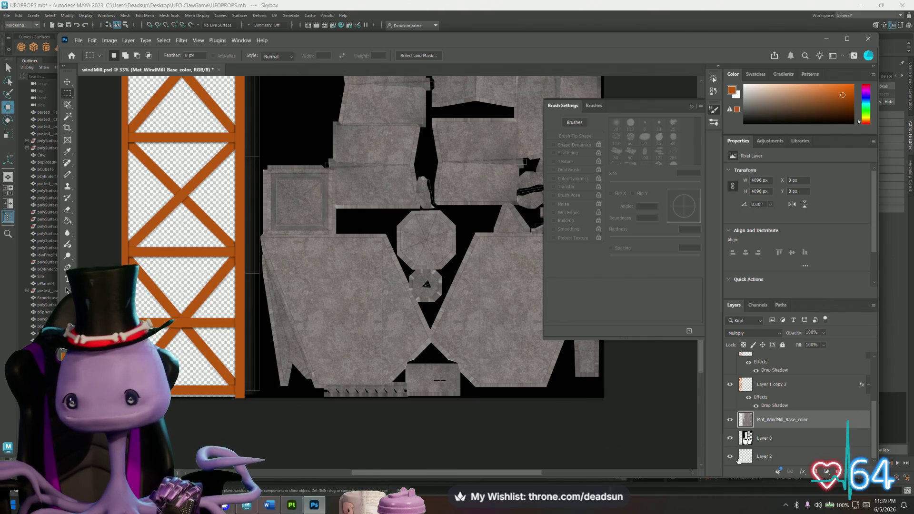
- Hide Layer 0 so the black UV-layout areas no longer show
click(730, 439)
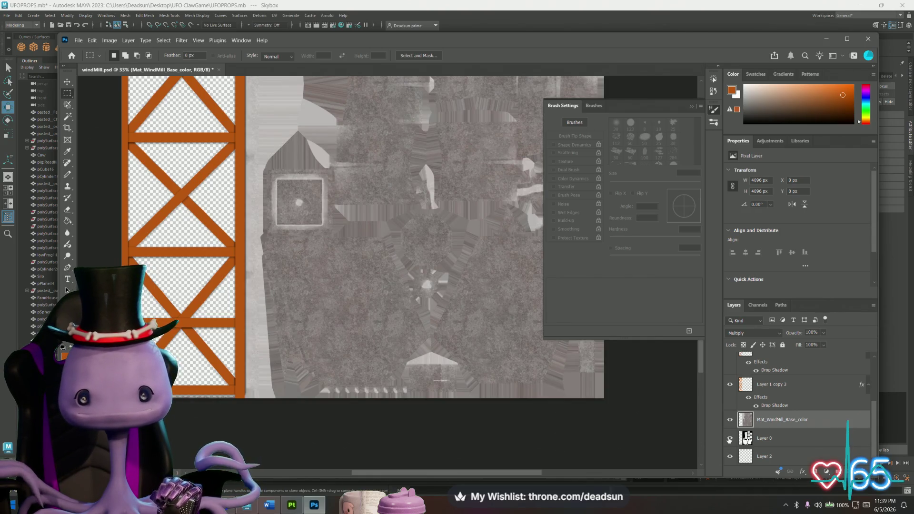
click(729, 439)
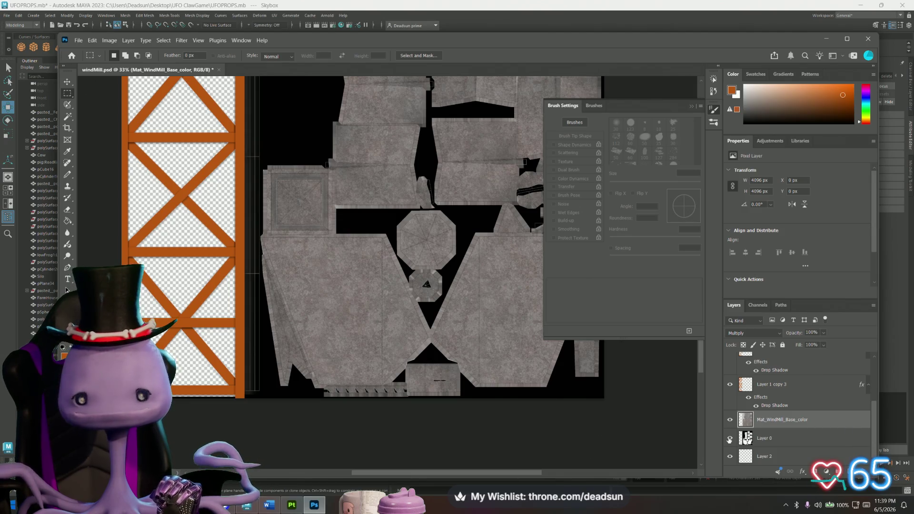
click(729, 438)
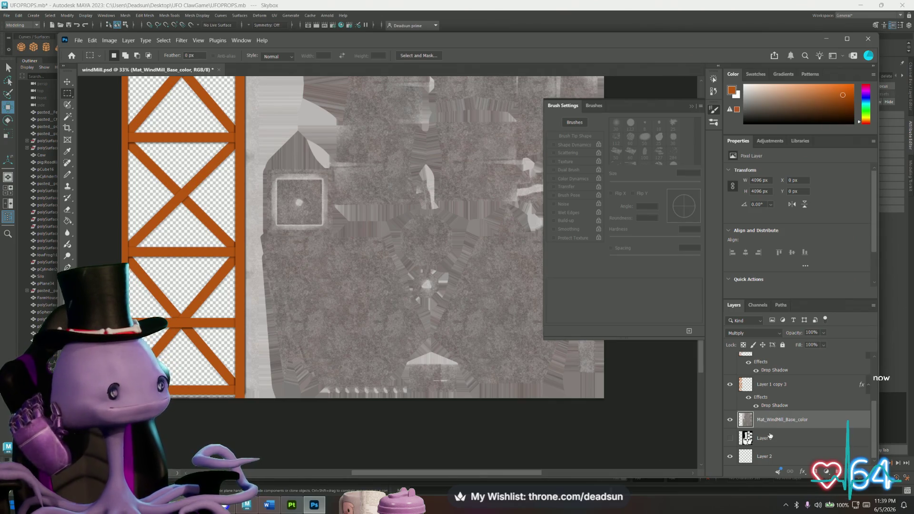
- Close the Brush Settings panel and zoom in on the orange timber frame
click(665, 93)
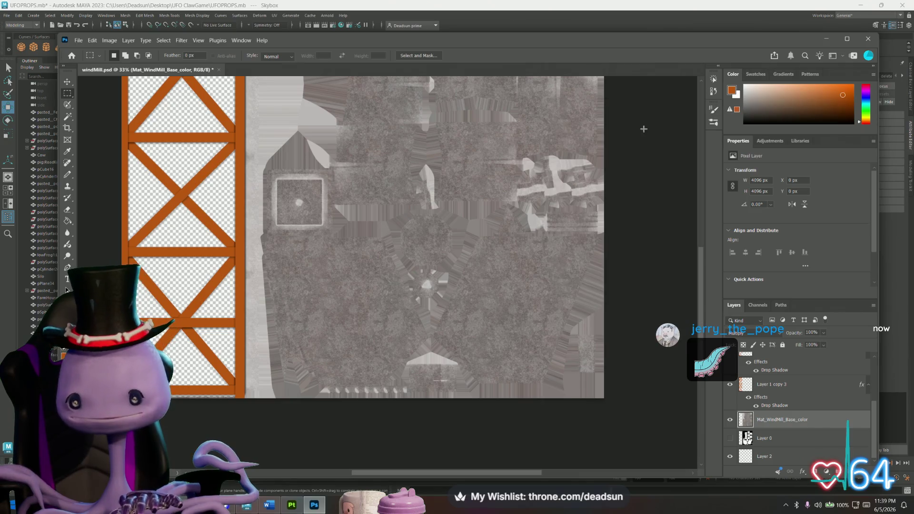
alt+scroll(237, 265, up, 5)
mouse_move(237, 265)
mouse_down()
mouse_move(248, 200)
mouse_move(395, 168)
mouse_up()
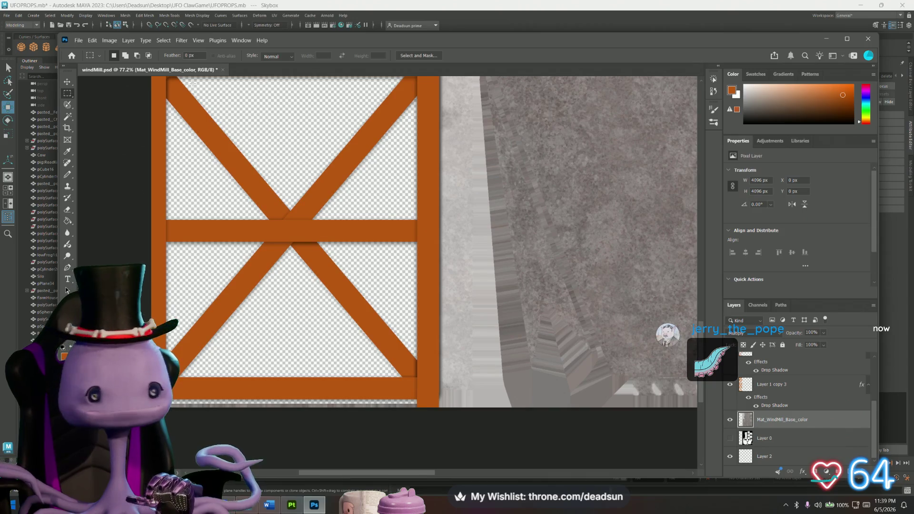
click(64, 356)
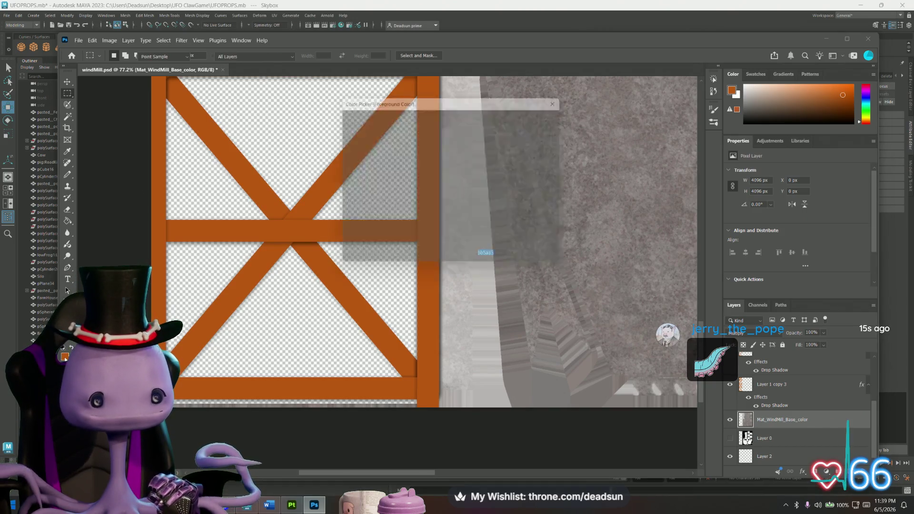
- Set the foreground colour to a muted greyish brown, #806049
click(462, 178)
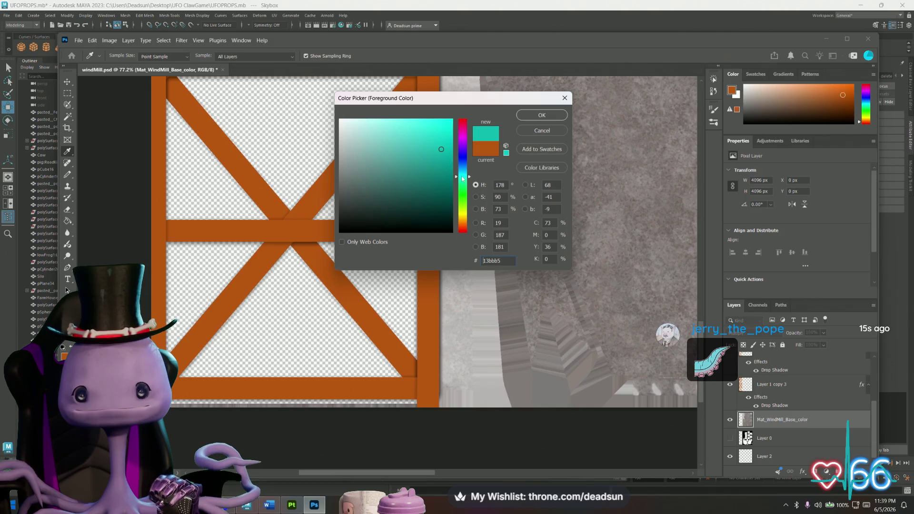
drag(462, 178, 462, 174)
click(349, 139)
click(357, 148)
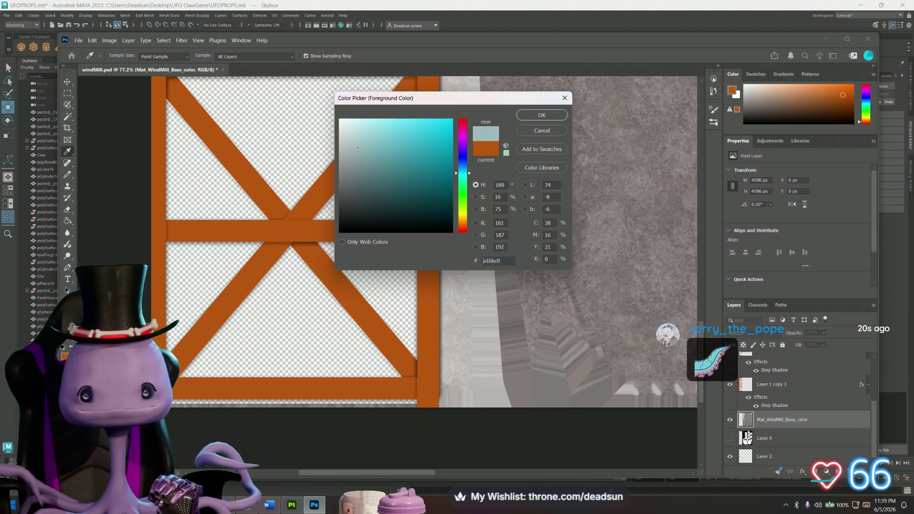
click(483, 149)
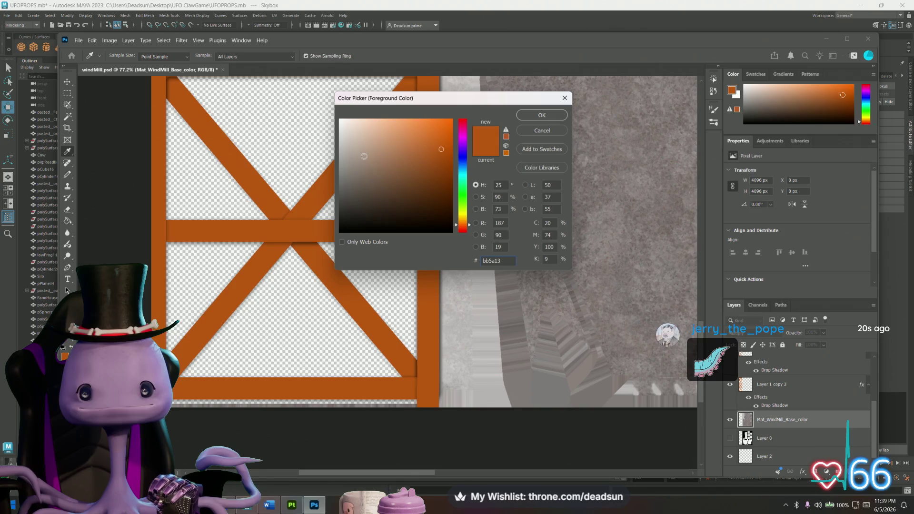
click(375, 157)
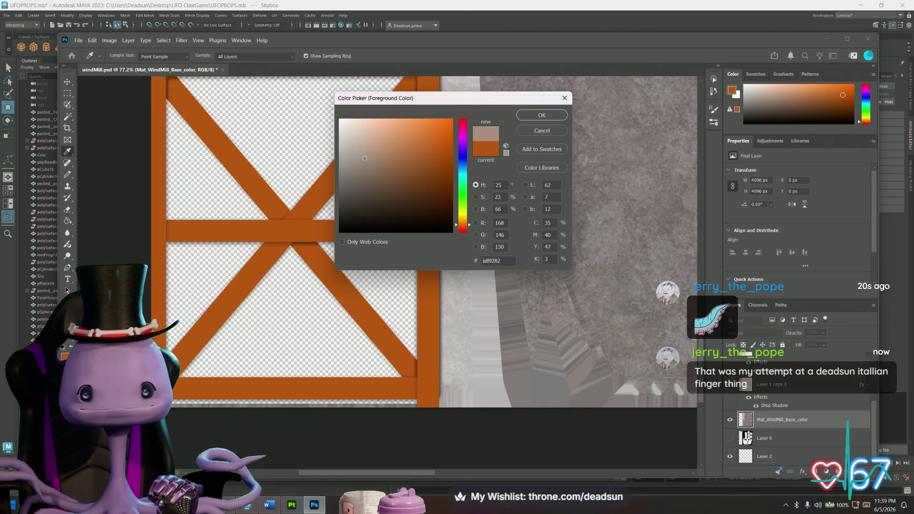
click(373, 172)
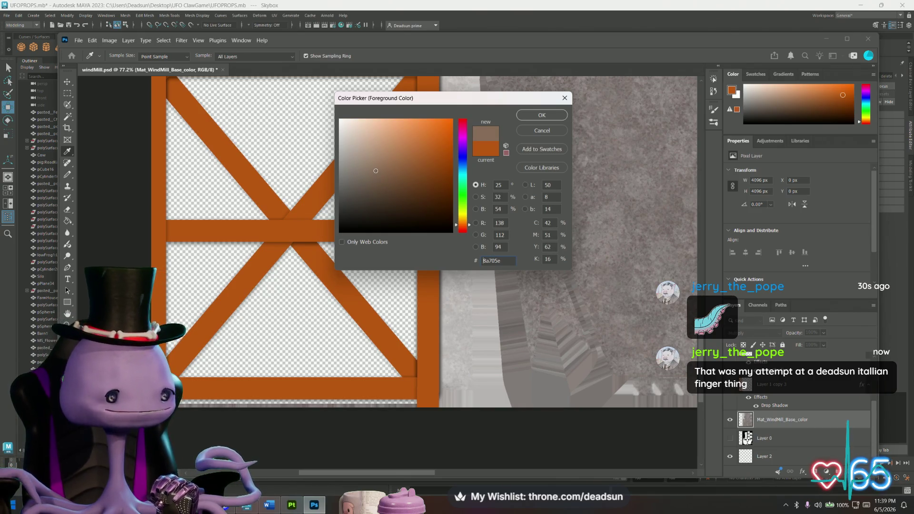
drag(380, 162, 380, 166)
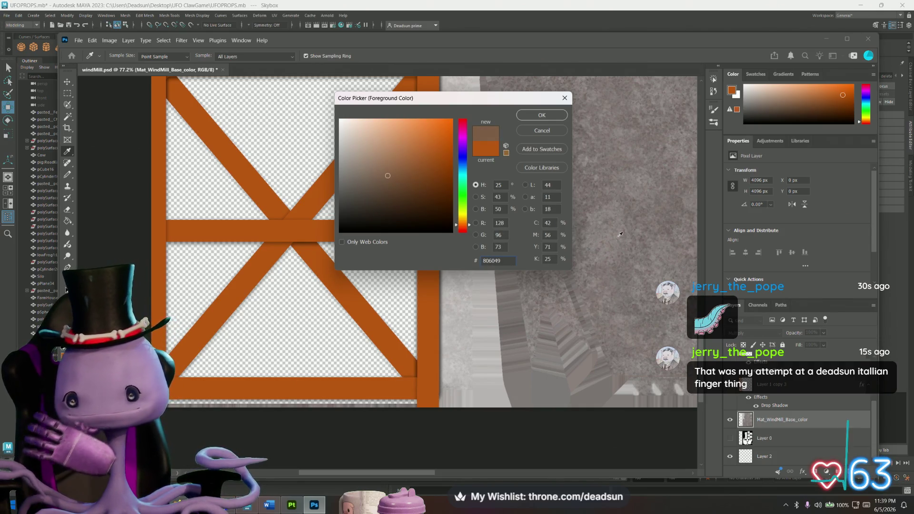
scroll(788, 383, up, 3)
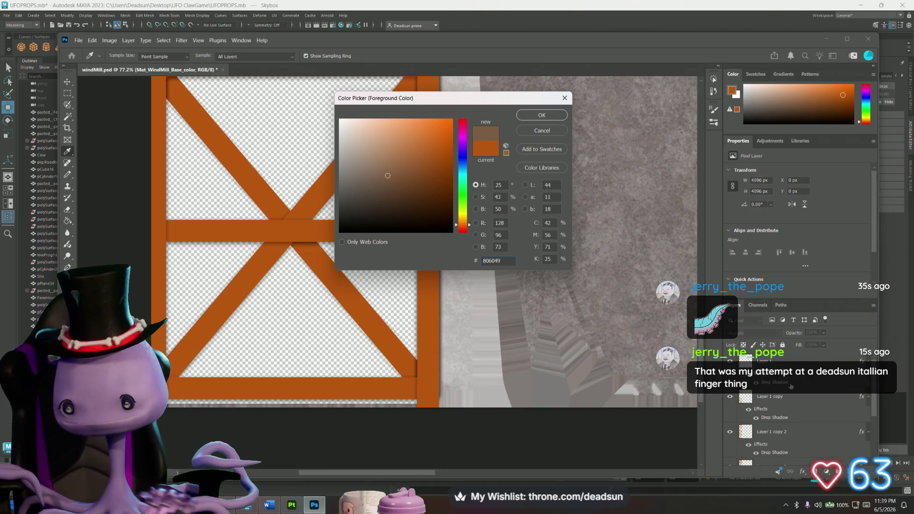
click(542, 115)
key(m)
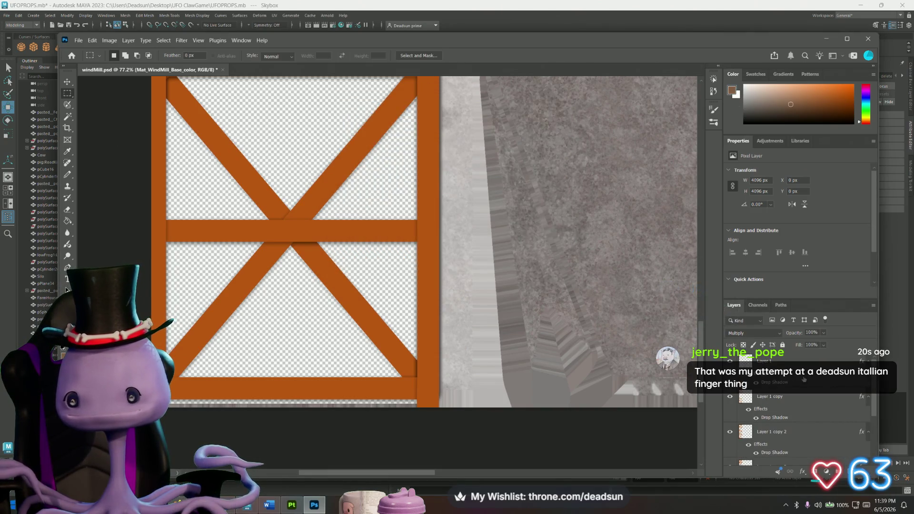
click(800, 361)
- Add a new empty Layer 3 and set a hard-edged pencil to 20 px
key(ctrl+shift+alt+n)
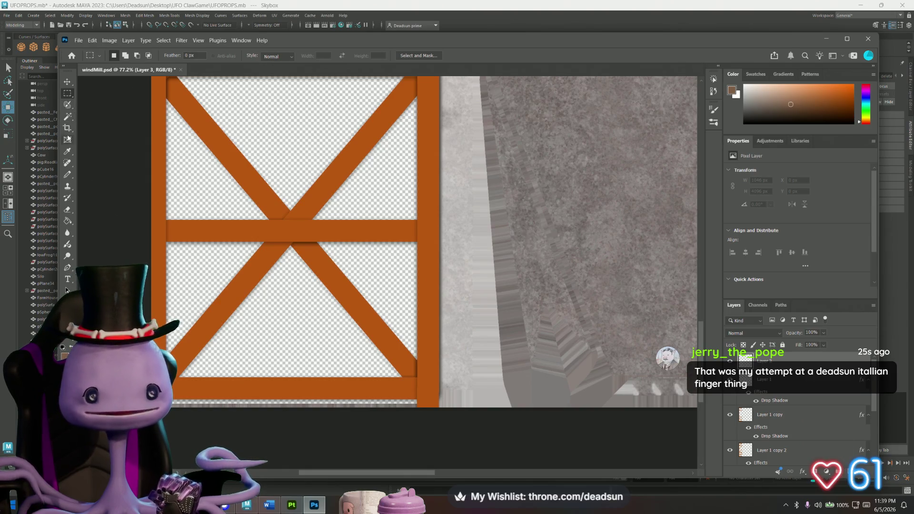
click(68, 175)
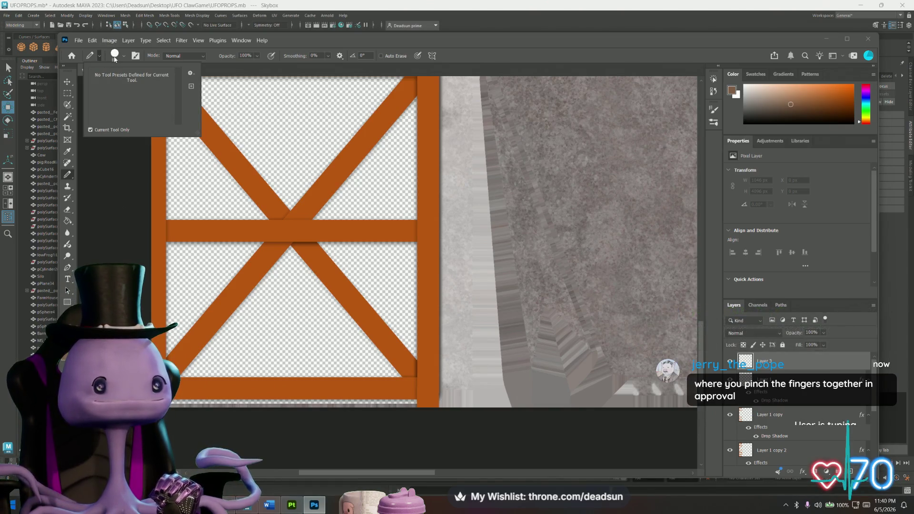
click(116, 57)
click(113, 87)
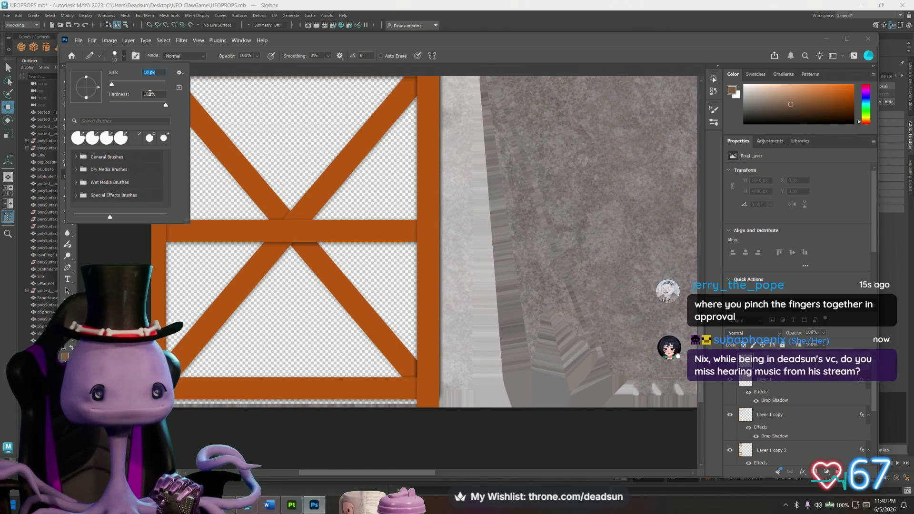
text(20)
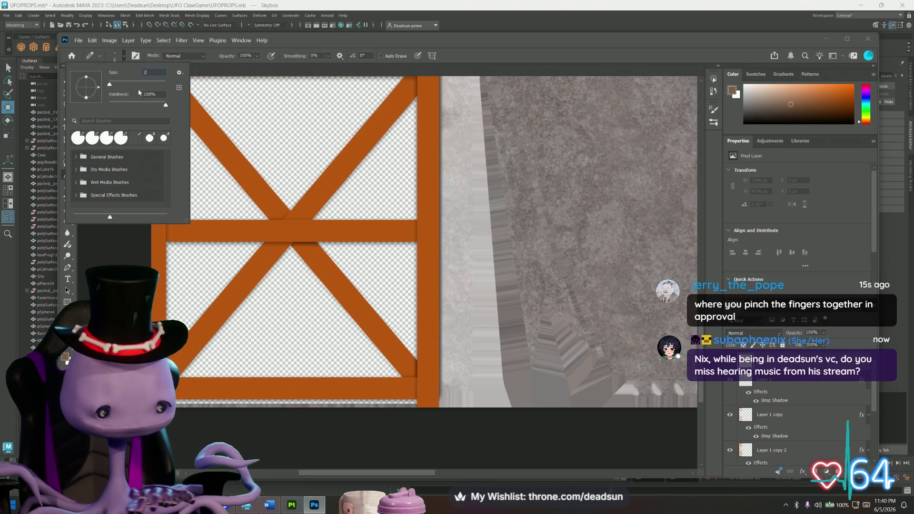
key(Return)
alt+scroll(424, 386, up, 5)
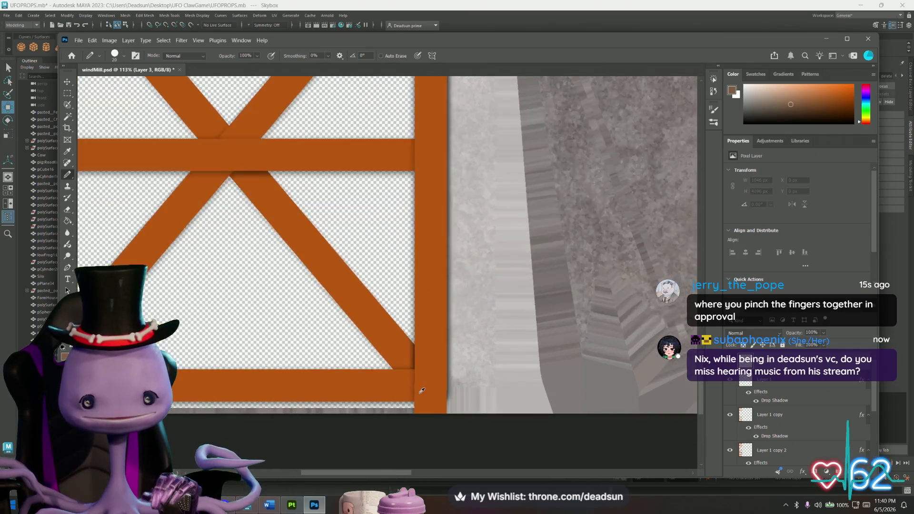
alt+scroll(423, 387, up, 2)
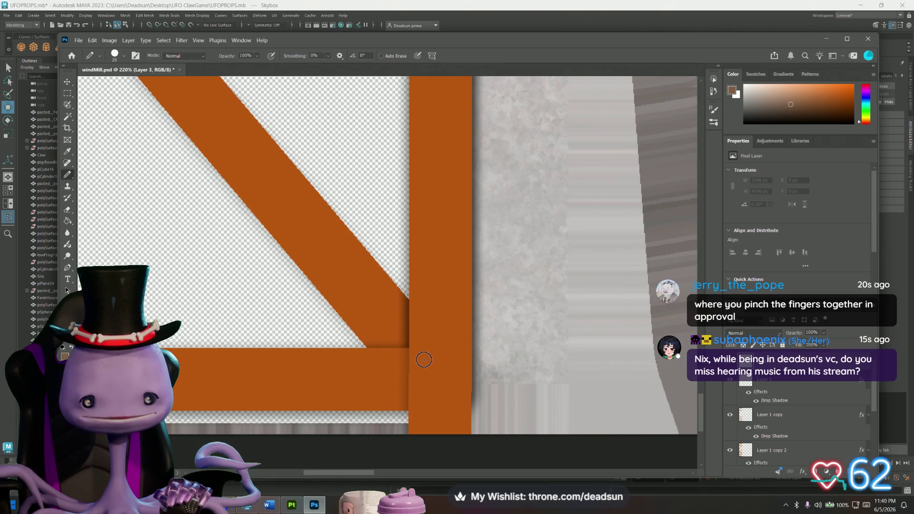
- Paint nail dots at the bottom-right joint, the brace crossing and the right post
click(427, 364)
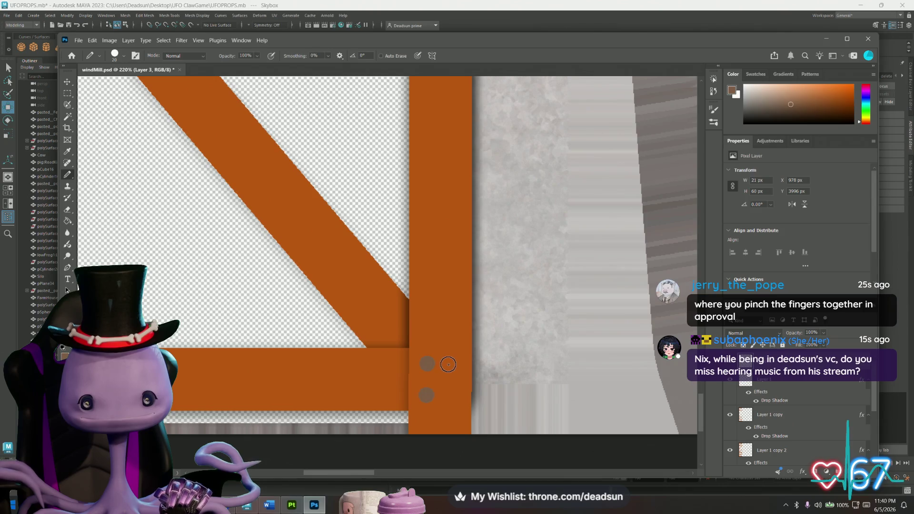
key(ctrl+z)
key(ctrl+z)
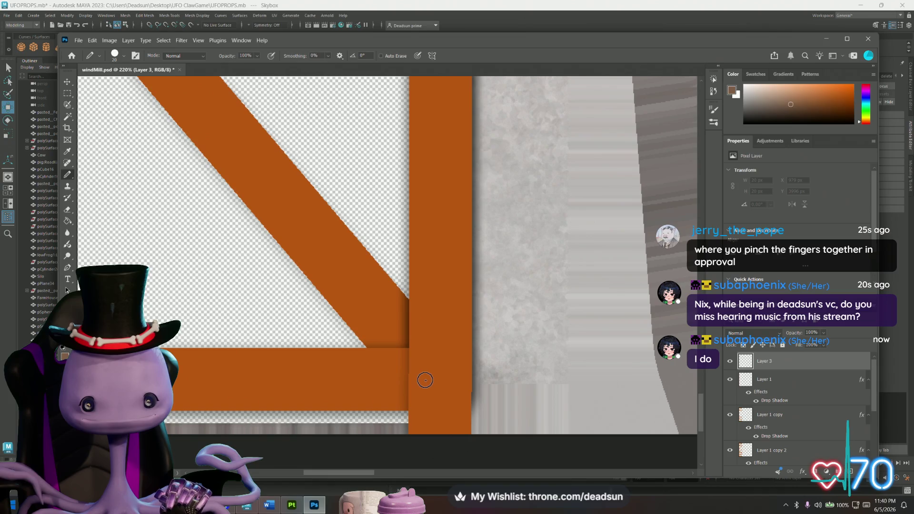
click(425, 380)
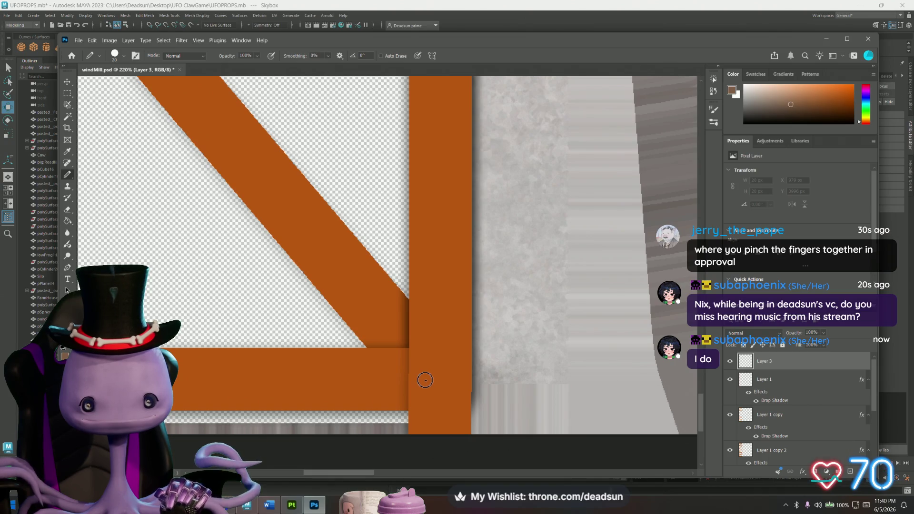
click(392, 329)
alt+scroll(365, 363, down, 2)
scroll(263, 209, up, 5)
ctrl+scroll(266, 238, left, 3)
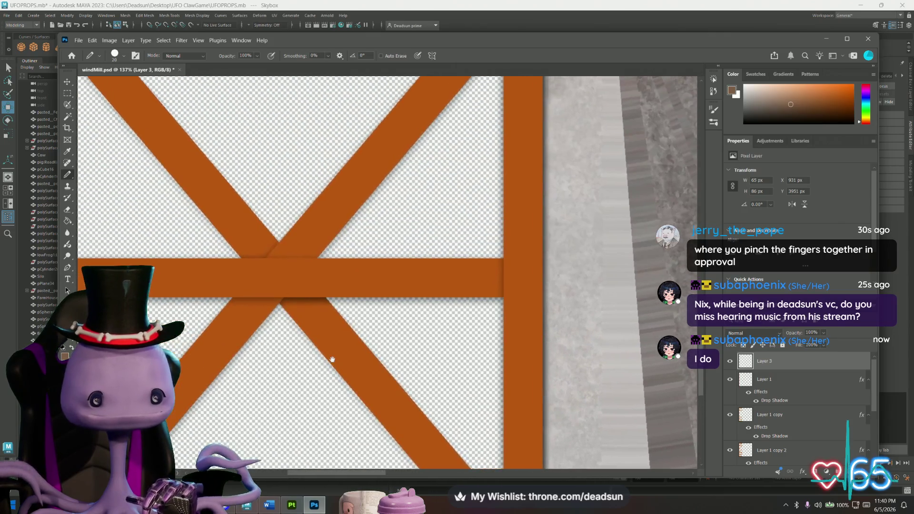
click(279, 276)
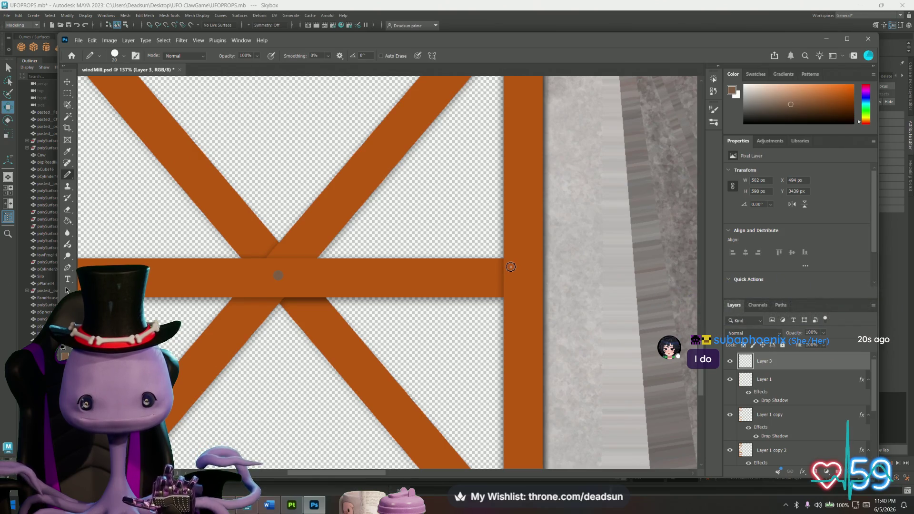
click(510, 267)
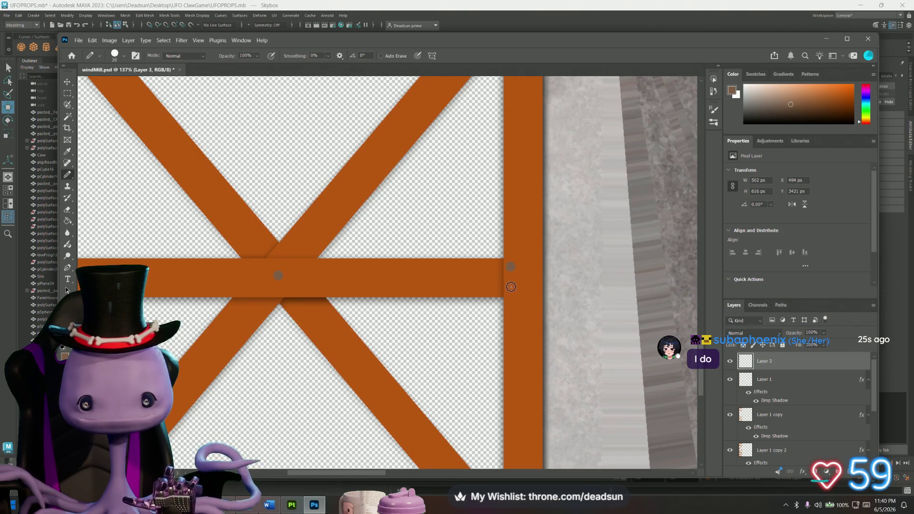
- Paint nail dots at the left post joints and the bottom-left joint
drag(327, 305, 549, 319)
click(316, 274)
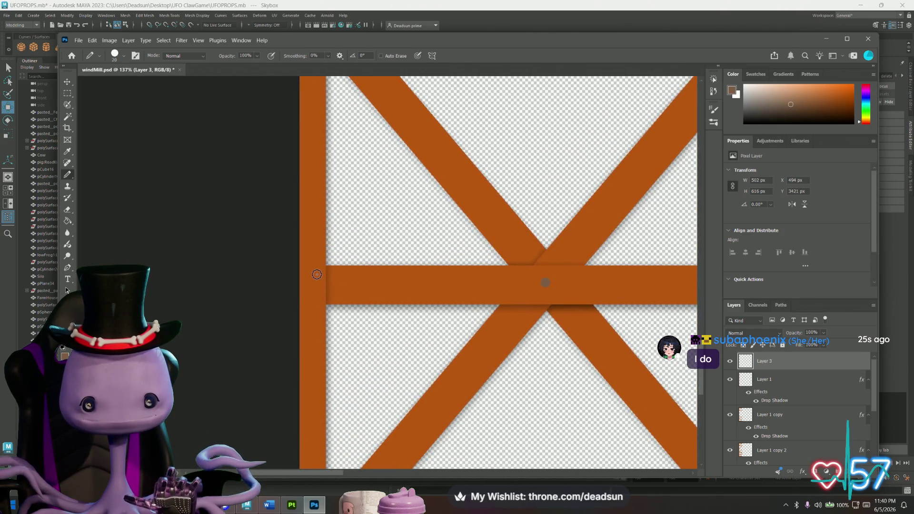
click(316, 293)
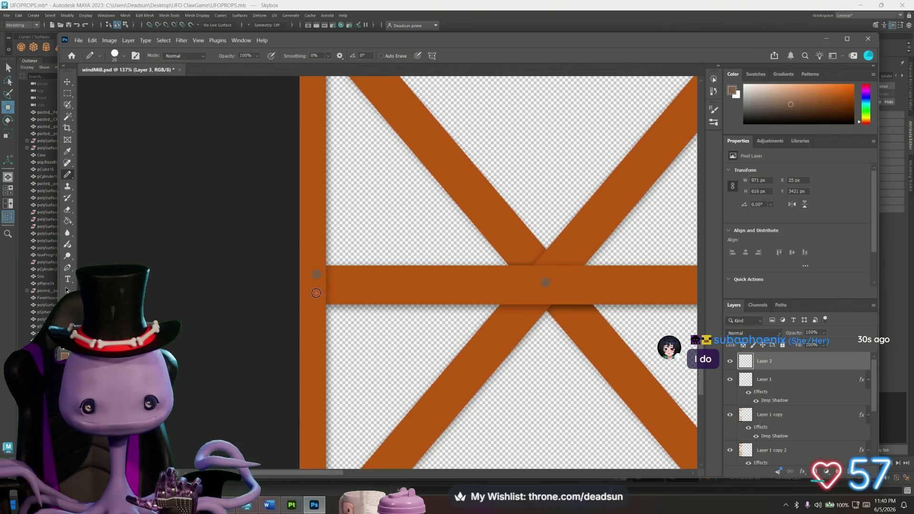
drag(376, 281, 362, 226)
scroll(362, 226, down, 5)
drag(353, 292, 367, 400)
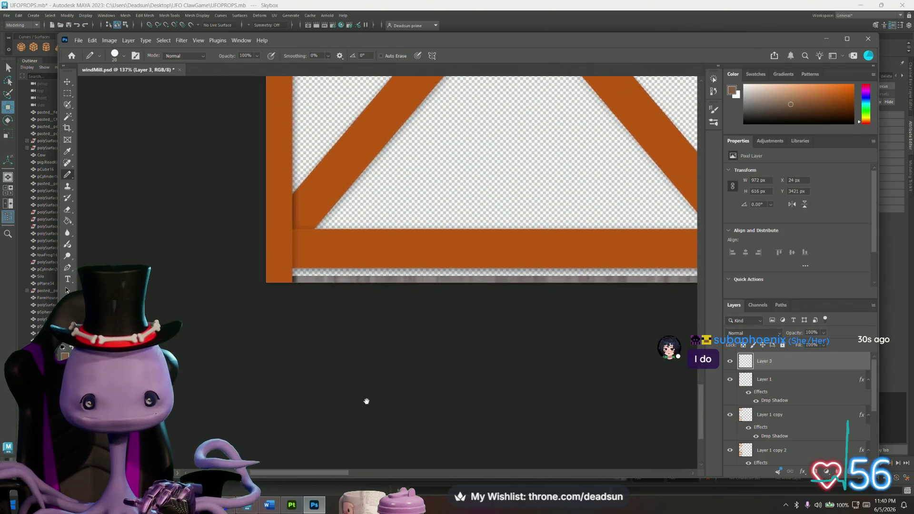
click(285, 237)
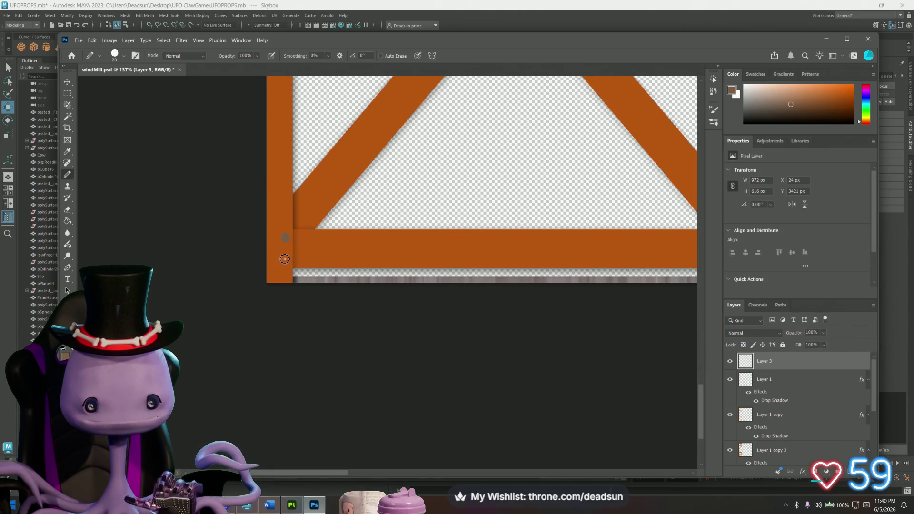
scroll(313, 227, up, 4)
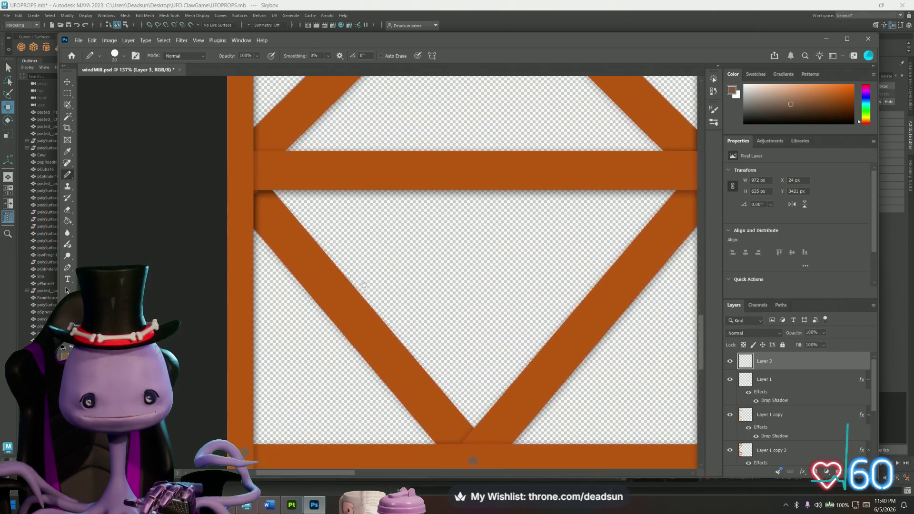
click(247, 195)
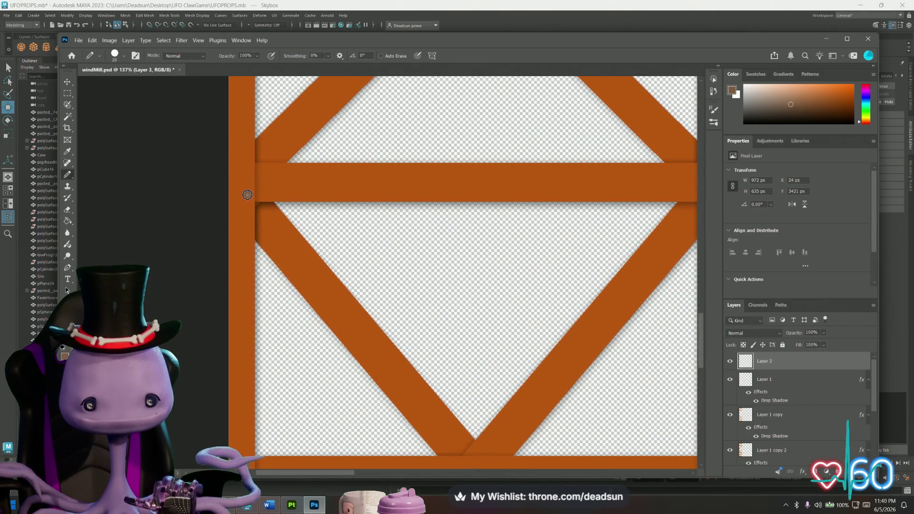
click(246, 170)
- Paint the remaining nail dots on the upper frame, including the top-left corner
drag(478, 184, 247, 256)
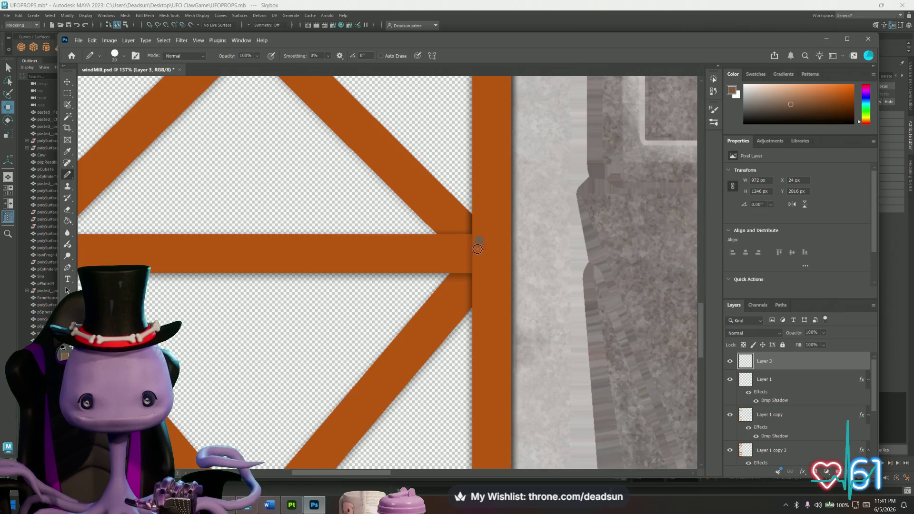
scroll(316, 249, up, 5)
scroll(305, 214, left, 1)
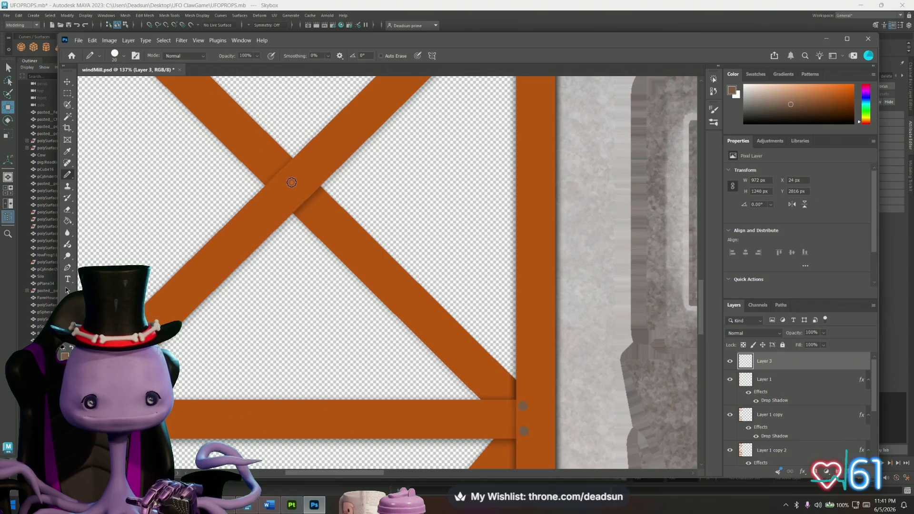
scroll(309, 176, down, 7)
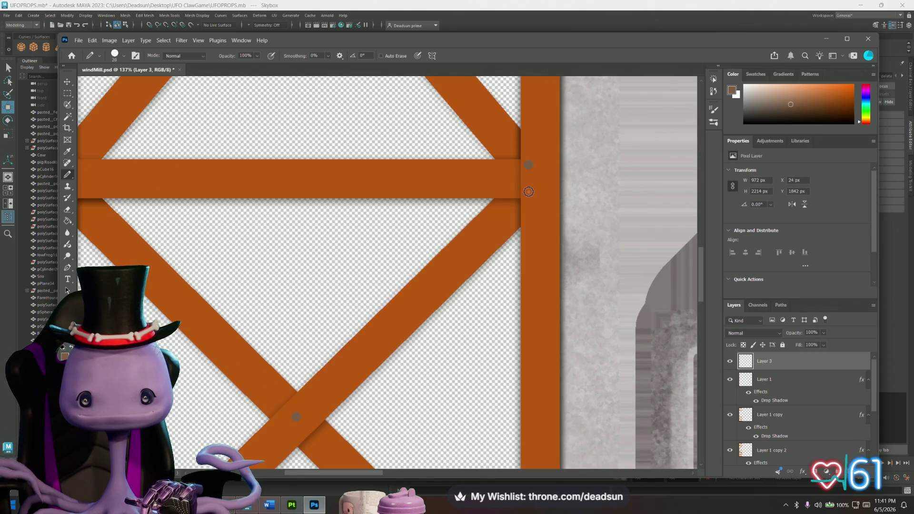
drag(301, 216, 501, 284)
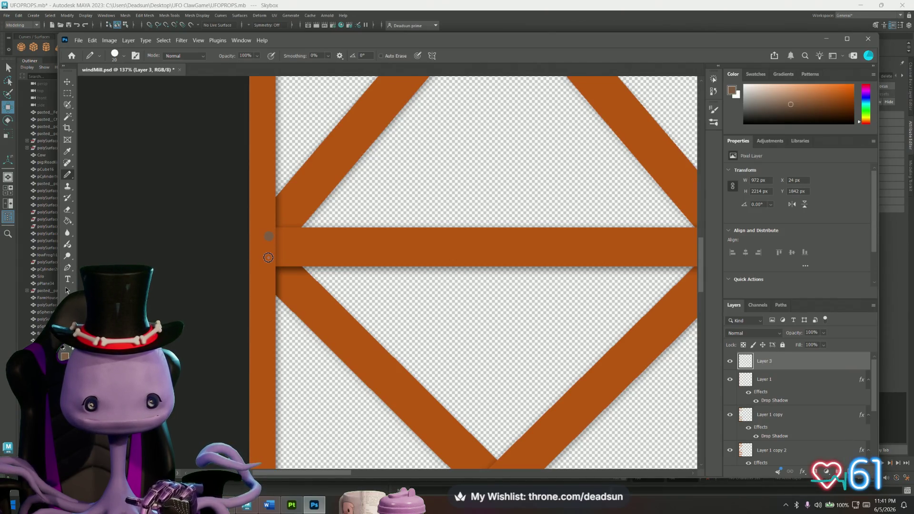
shift+scroll(268, 257, right, 2)
scroll(306, 261, up, 5)
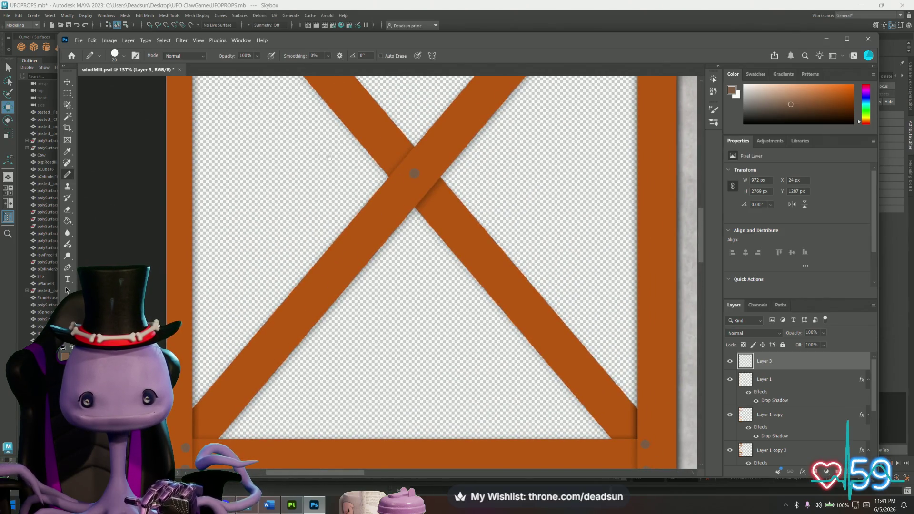
scroll(340, 162, up, 7)
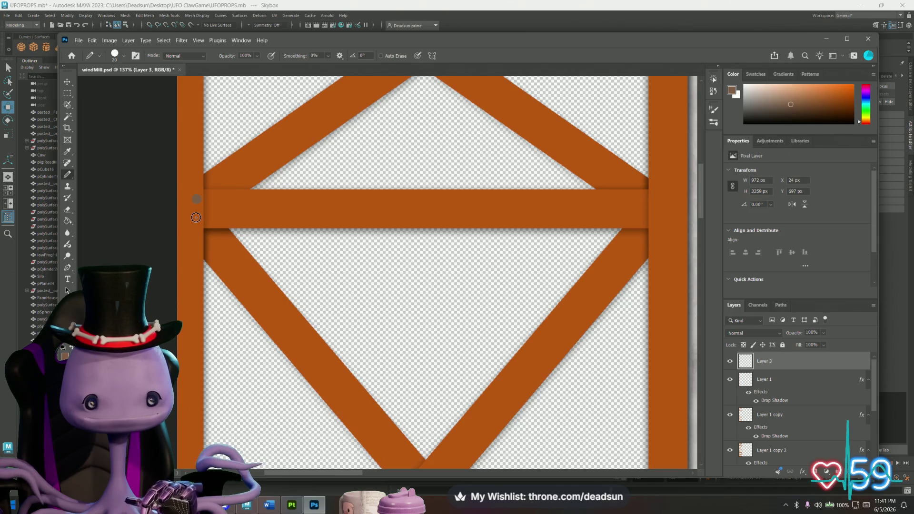
drag(450, 219, 251, 247)
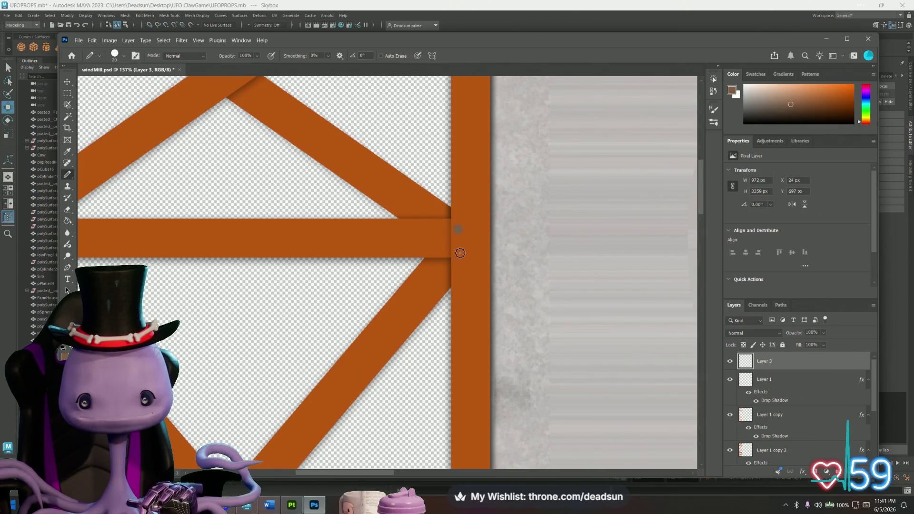
drag(411, 223, 461, 375)
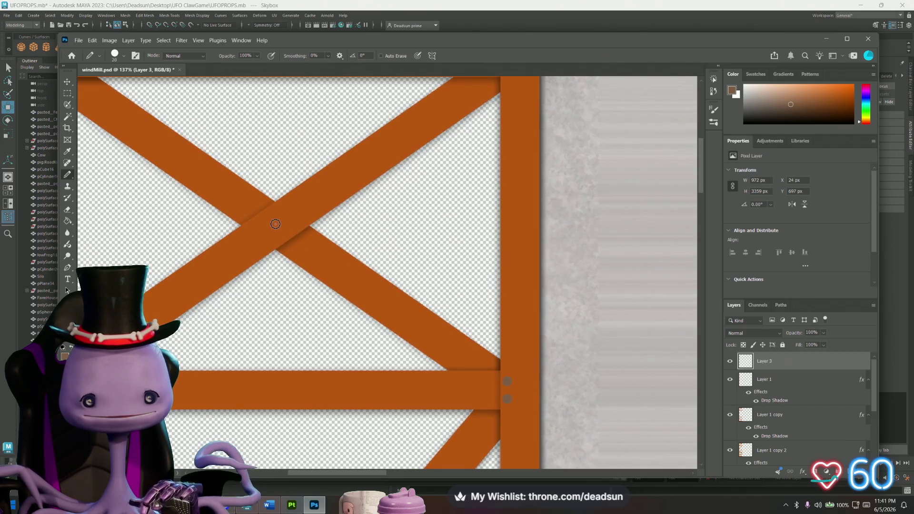
scroll(333, 209, up, 3)
scroll(333, 210, right, 1)
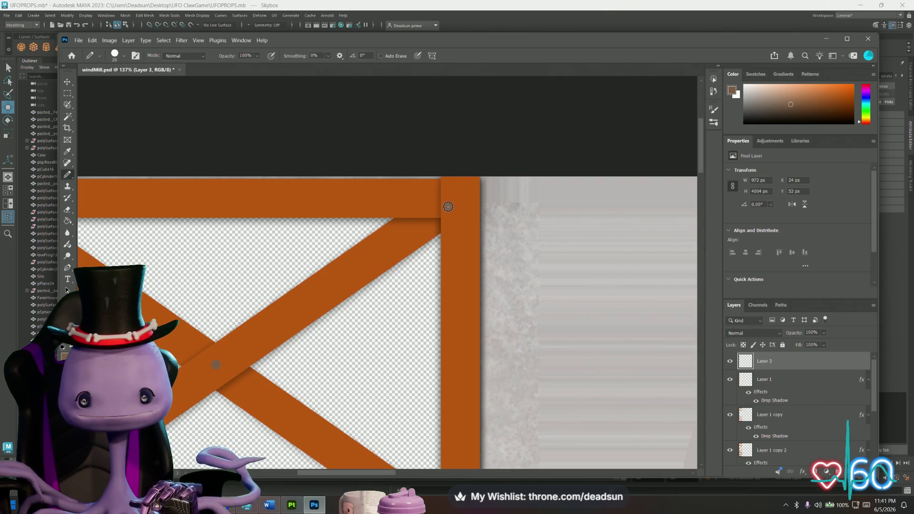
click(448, 190)
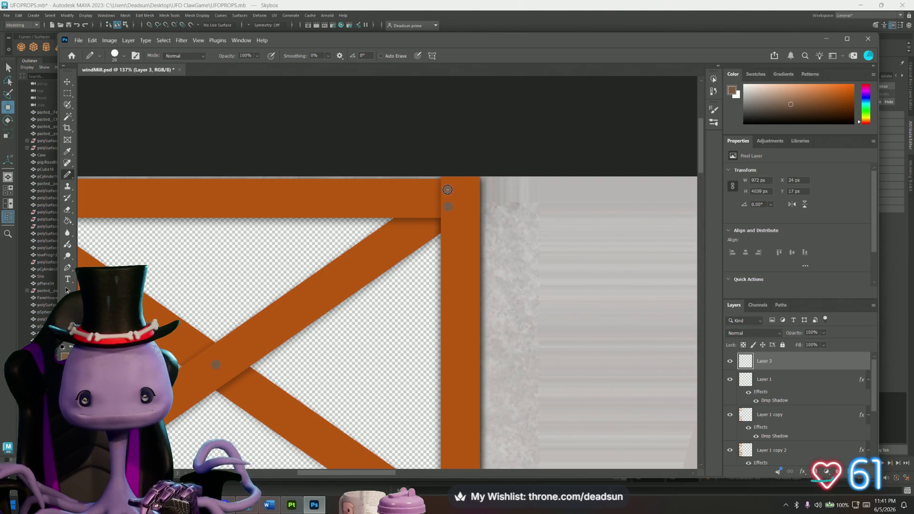
scroll(233, 239, left, 6)
scroll(240, 240, up, 1)
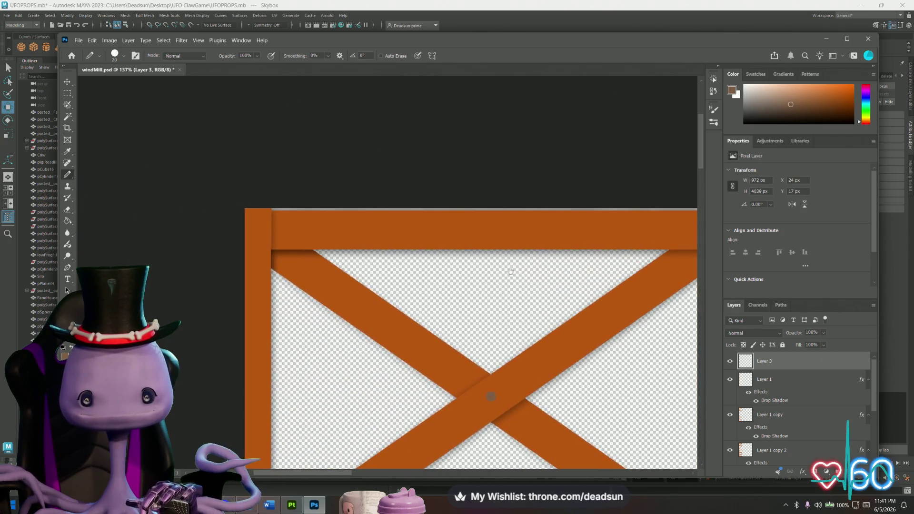
click(264, 241)
- Add a last nail dot, then give Layer 3 a Drop Shadow: 80% opacity, 6 px distance, 30% spread
click(265, 221)
double_click(789, 363)
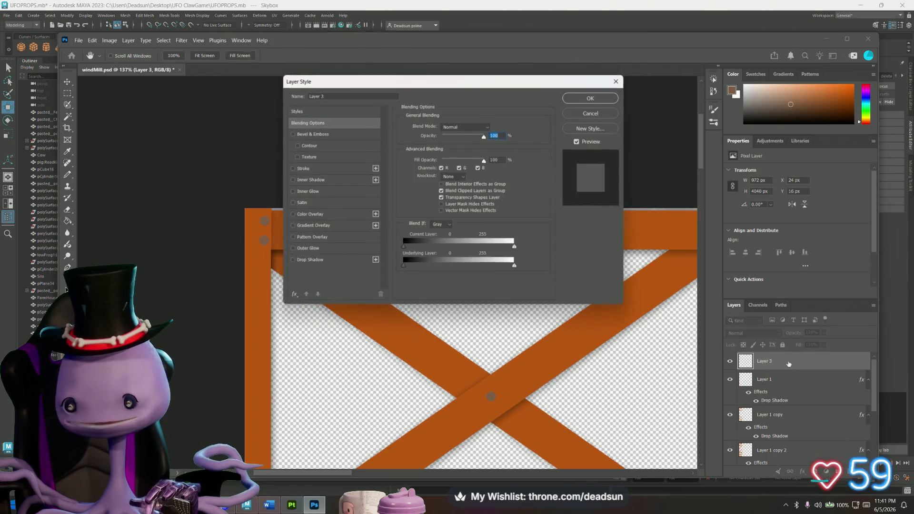
click(290, 262)
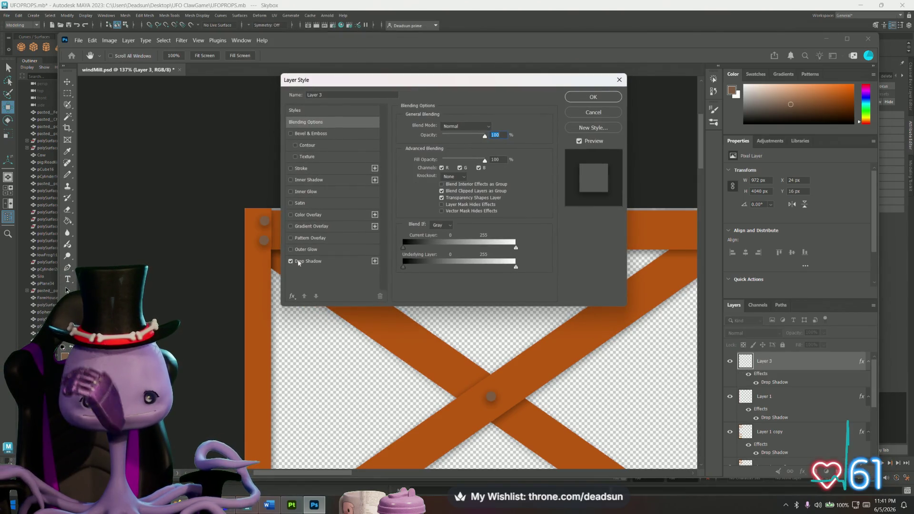
click(354, 262)
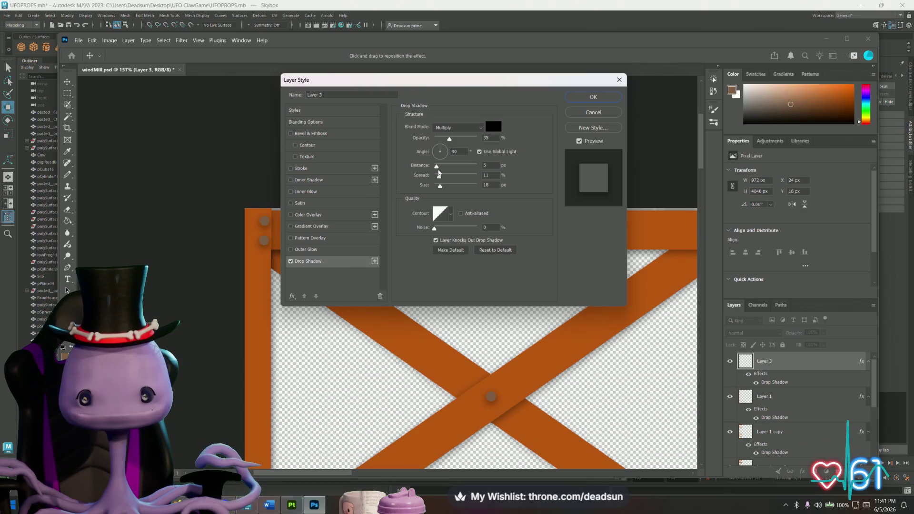
drag(436, 166, 438, 170)
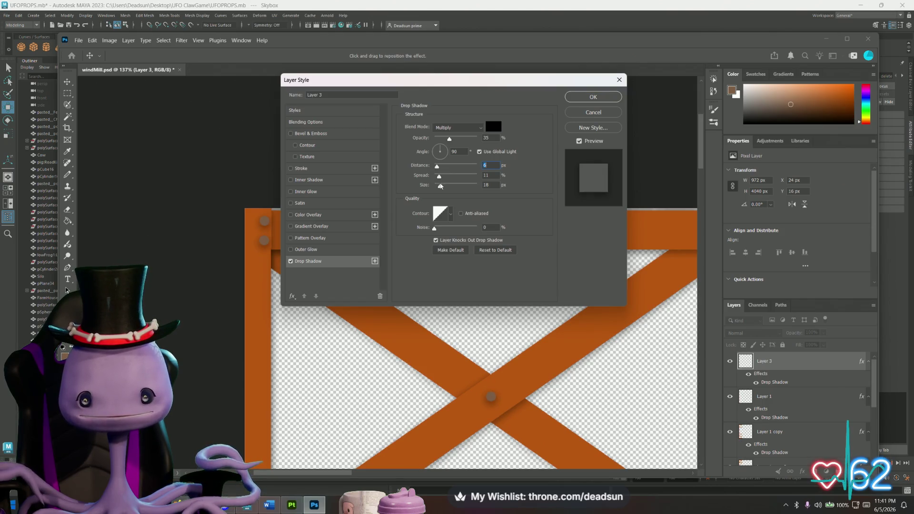
drag(449, 139, 471, 147)
mouse_move(439, 185)
mouse_down()
mouse_move(449, 187)
mouse_move(440, 187)
mouse_up()
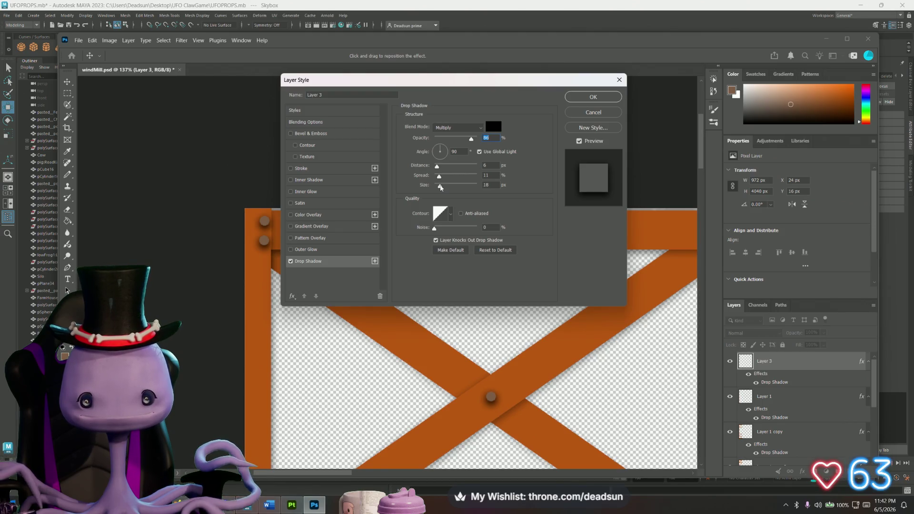
mouse_move(439, 175)
mouse_down()
mouse_move(448, 179)
mouse_move(439, 186)
mouse_up()
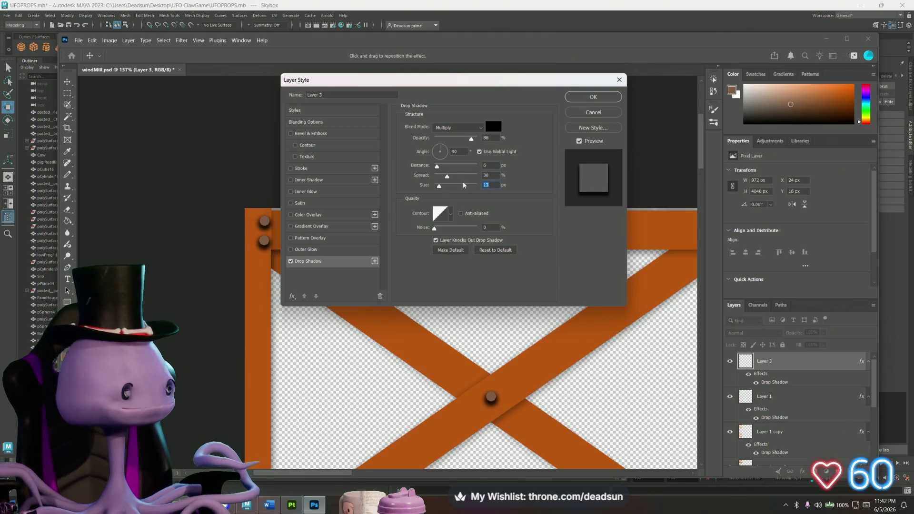
click(593, 97)
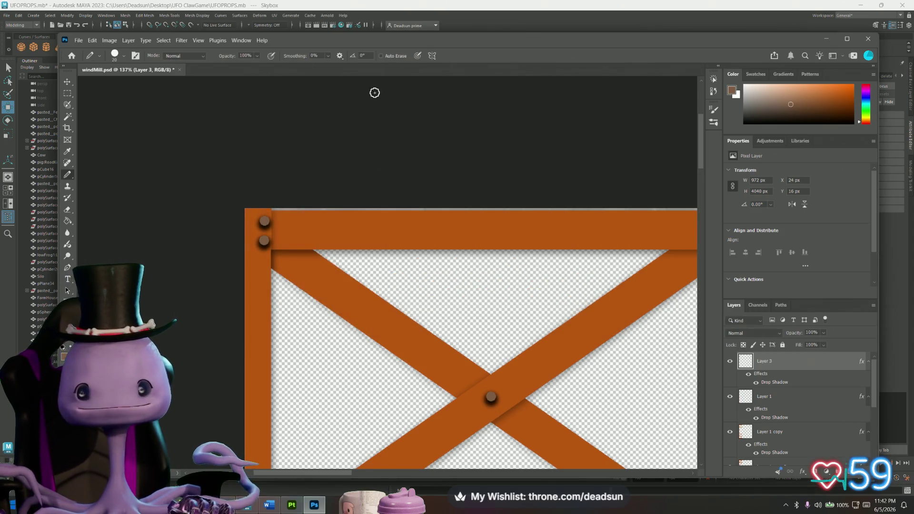
- Start a Save As of windMill.psd, then cancel it
click(78, 40)
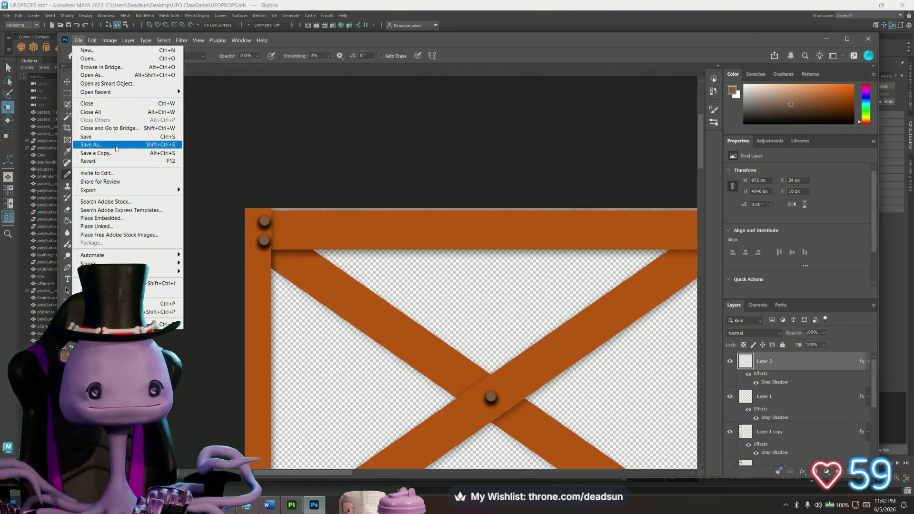
click(116, 145)
click(152, 104)
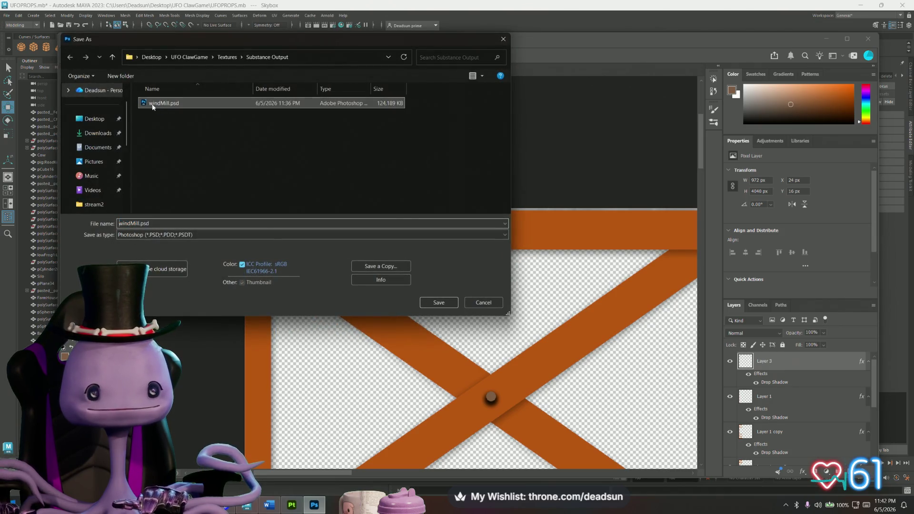
click(171, 235)
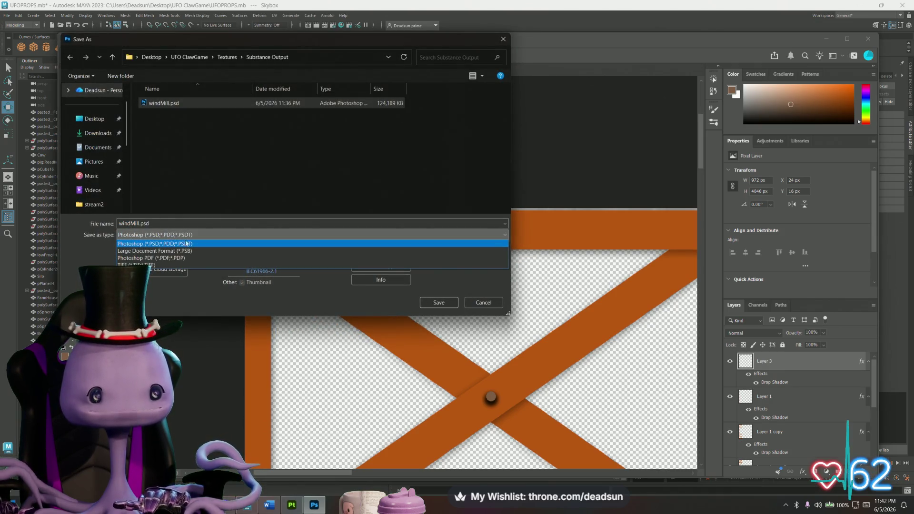
click(469, 300)
click(469, 300)
- Save a PNG copy of the texture over WindMill.png in the Textures folder
click(78, 40)
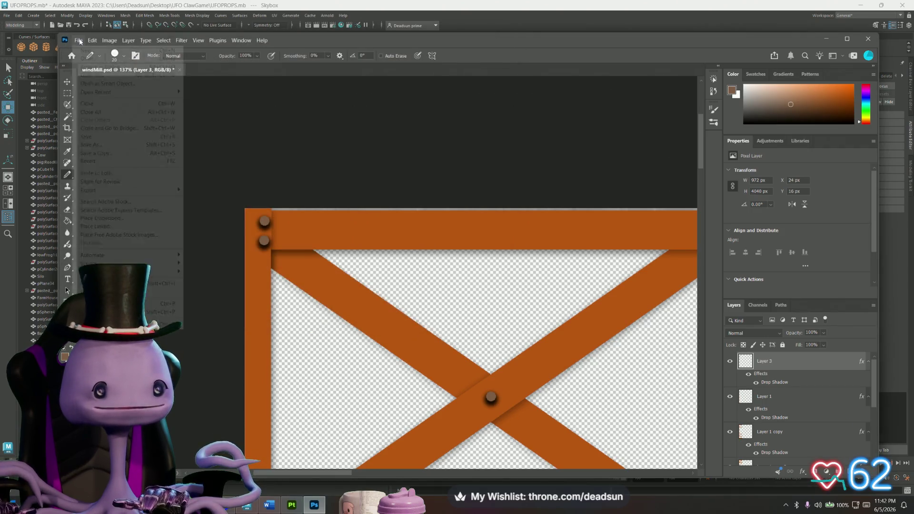
click(111, 153)
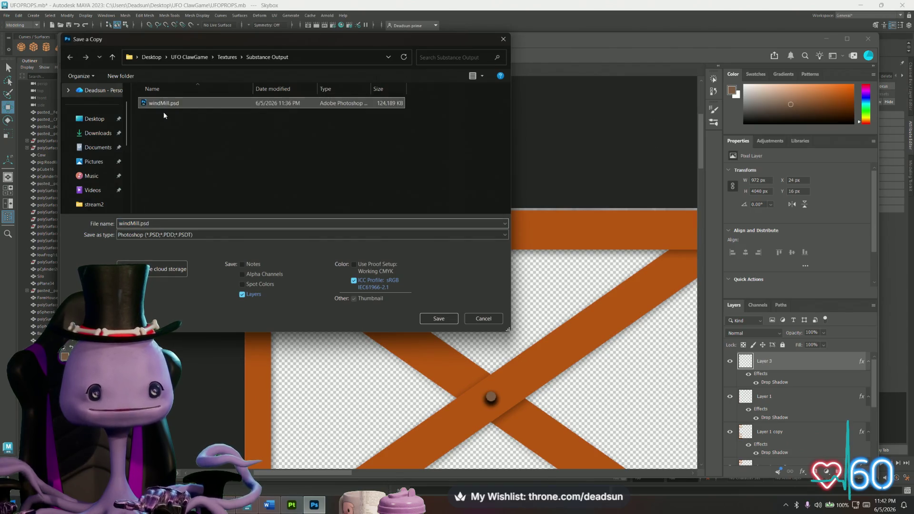
click(167, 234)
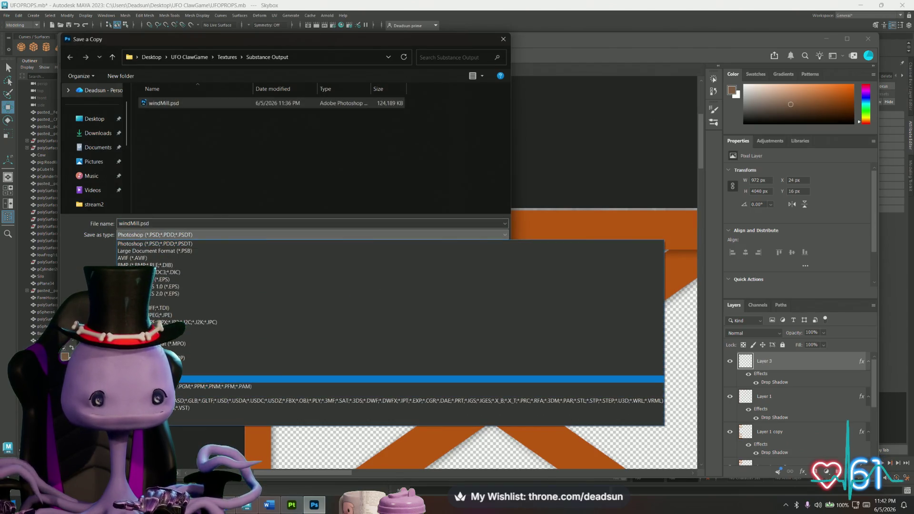
click(167, 379)
click(208, 104)
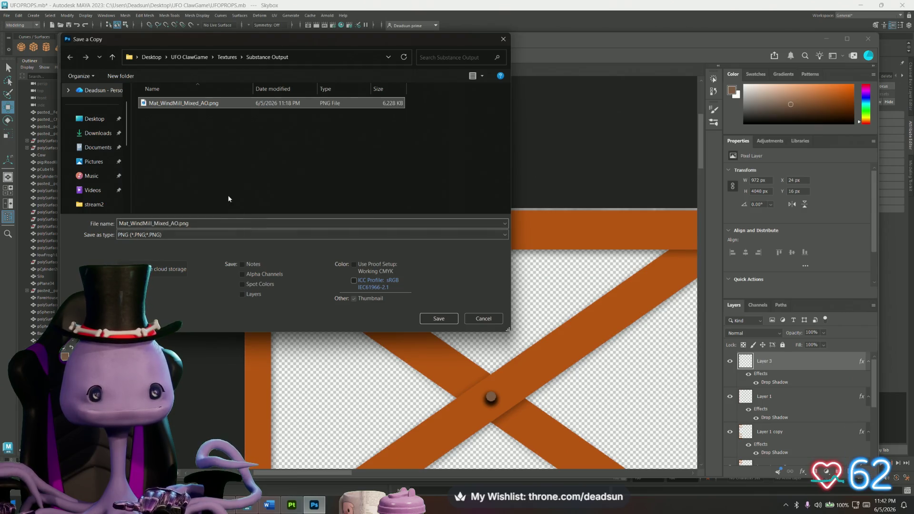
click(114, 58)
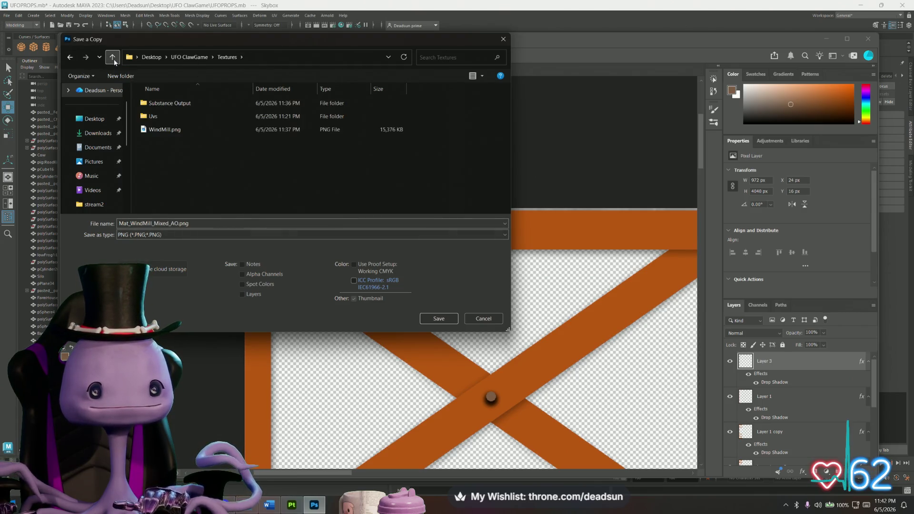
click(166, 130)
click(438, 319)
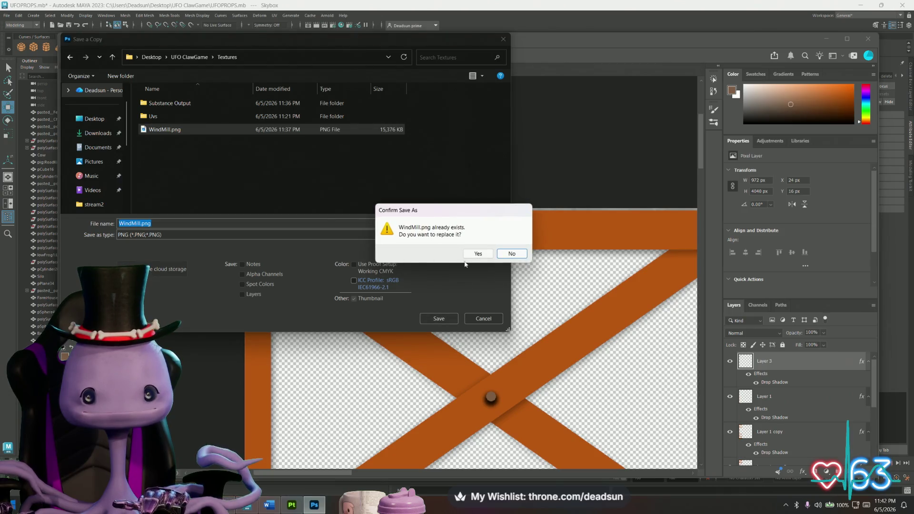
click(477, 253)
click(504, 150)
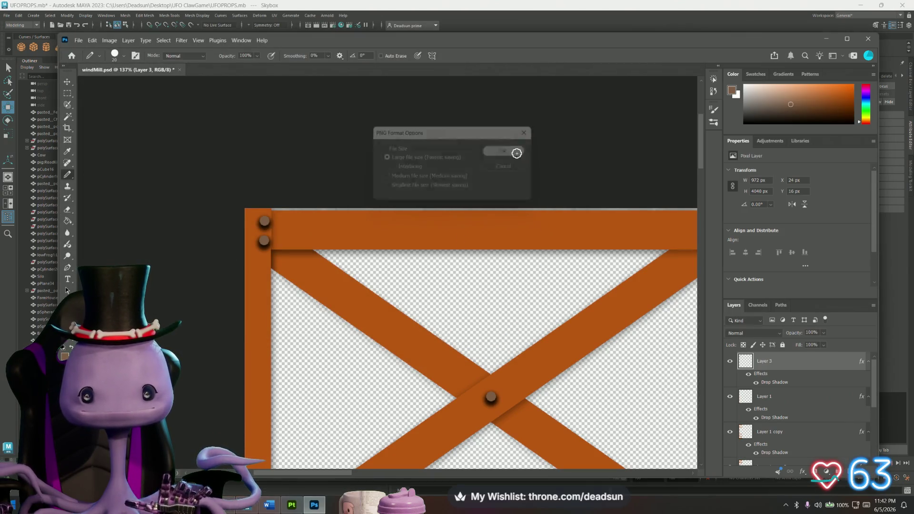
key(alt+Tab)
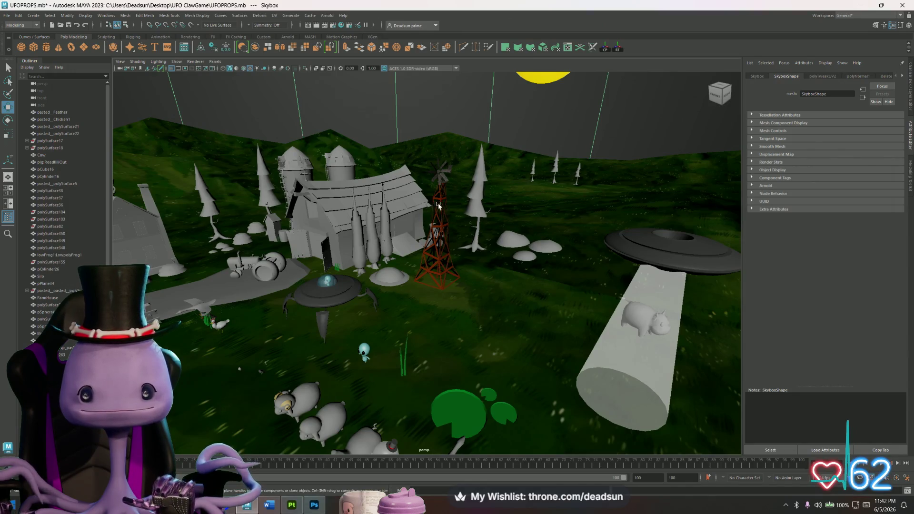
- Frame the windmill tower and orbit around it to inspect the nail dots on its braces
click(437, 207)
key(f)
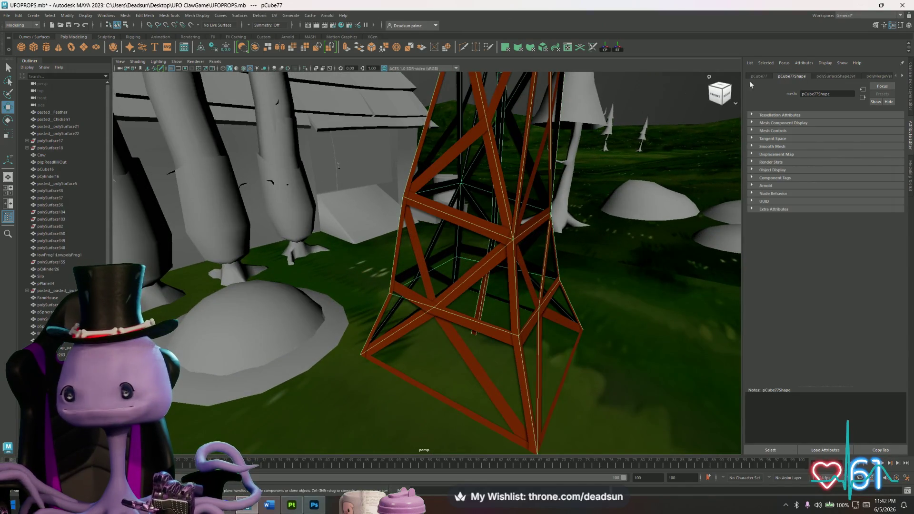
click(903, 77)
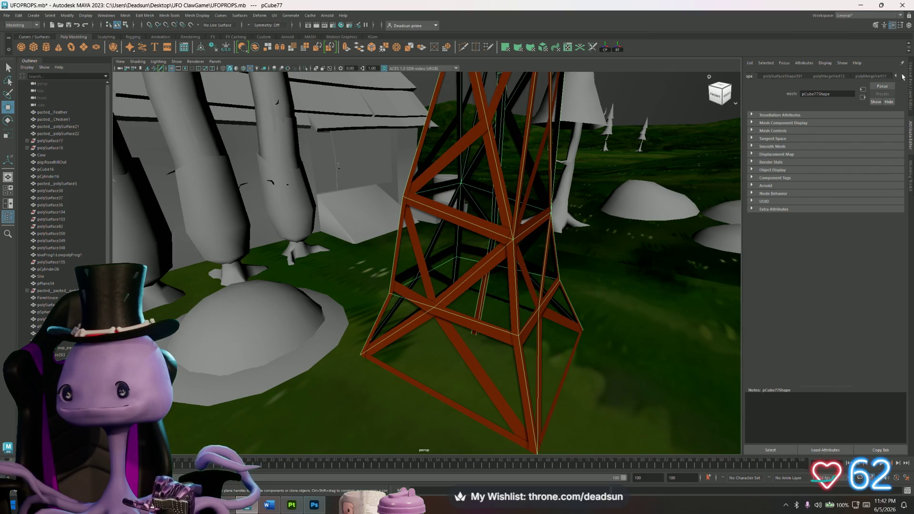
click(607, 144)
mouse_move(607, 144)
alt+mouse_down()
mouse_move(571, 152)
mouse_move(607, 144)
mouse_move(590, 272)
mouse_move(639, 270)
mouse_move(476, 228)
mouse_move(428, 250)
mouse_move(499, 258)
mouse_move(385, 227)
mouse_move(621, 321)
mouse_move(522, 300)
alt+mouse_up()
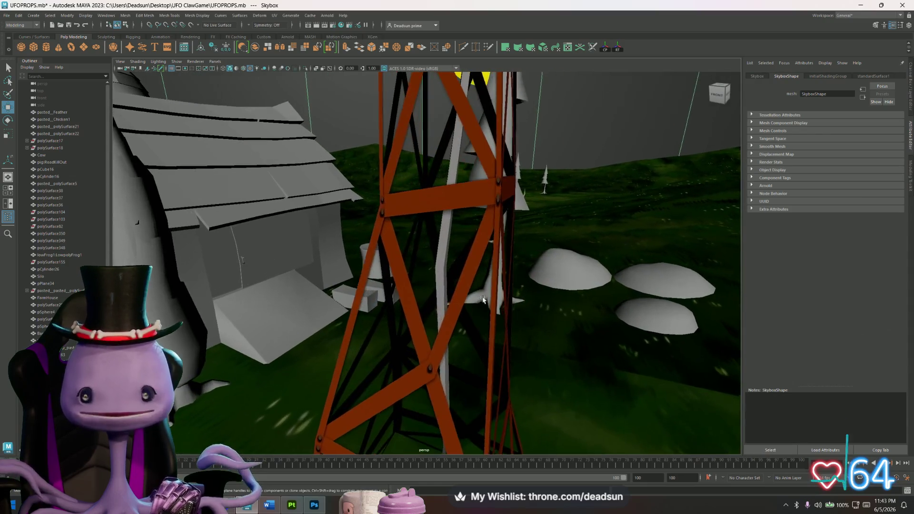
key(alt+Tab)
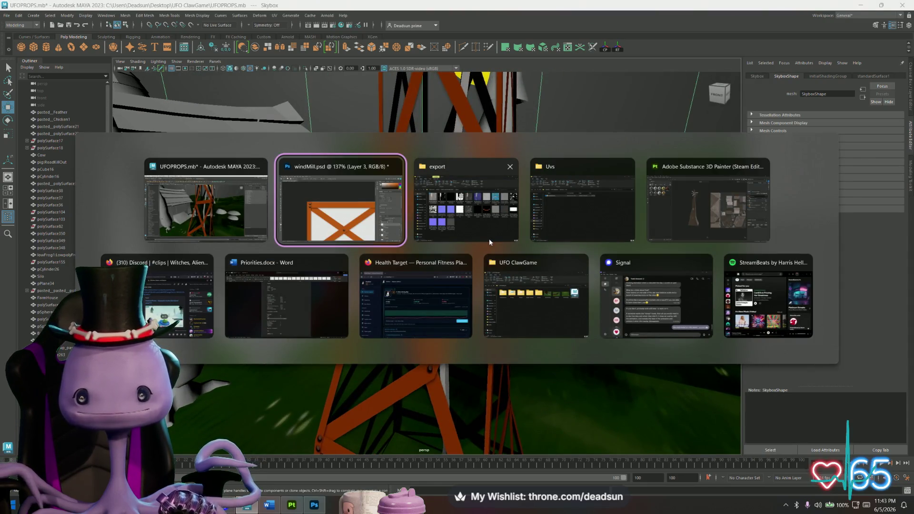
- Bring the export folder window forward, go up to Documents, then to Desktop
click(489, 238)
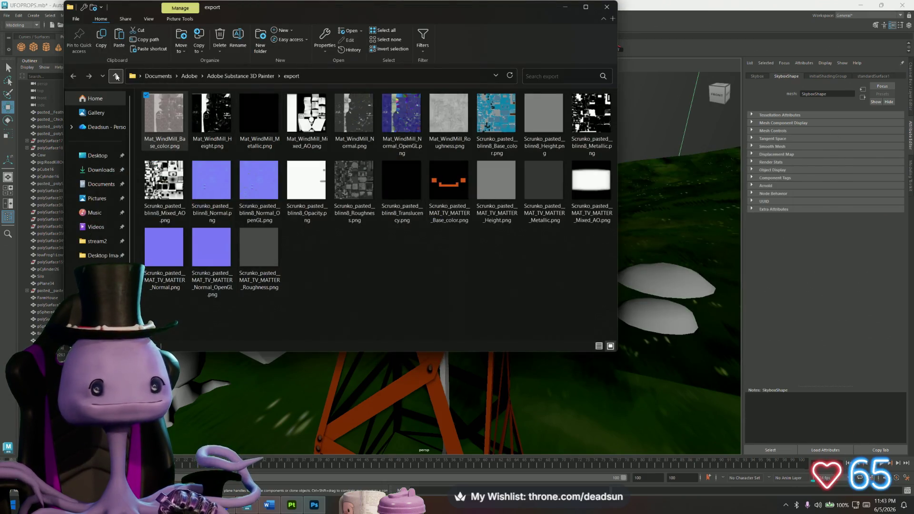
click(116, 76)
click(116, 77)
click(116, 76)
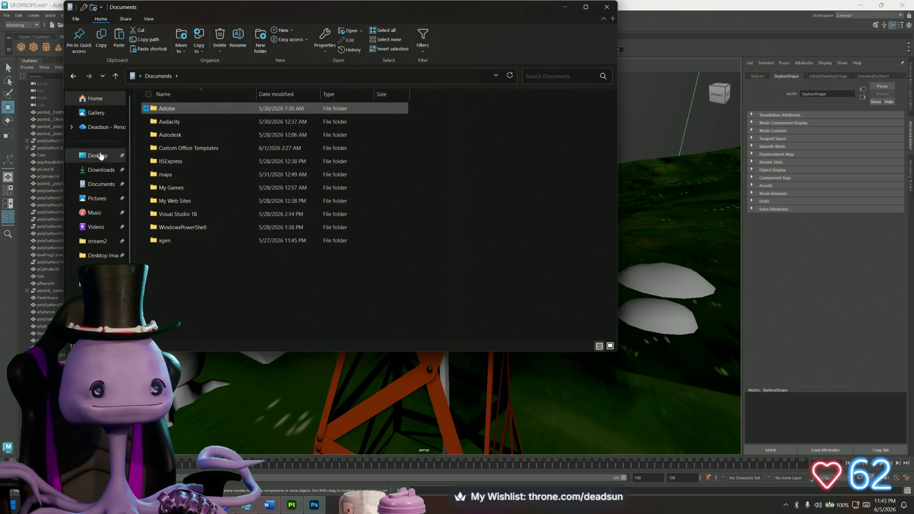
click(100, 155)
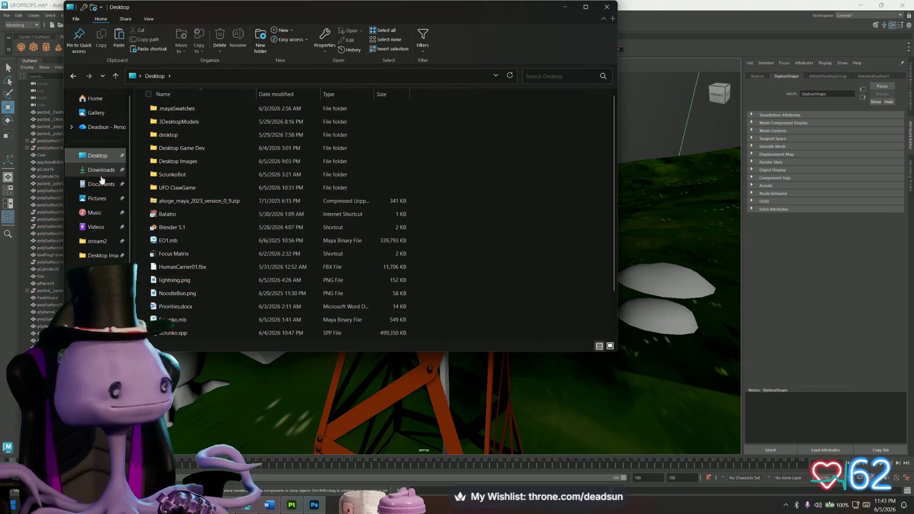
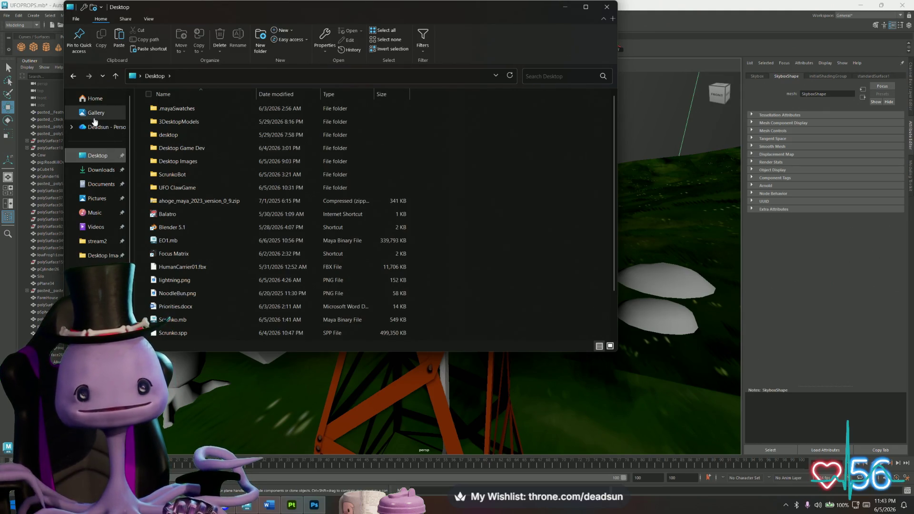
- Open the UFO ClawGame folder and view animals.png in Photos just once
double_click(182, 188)
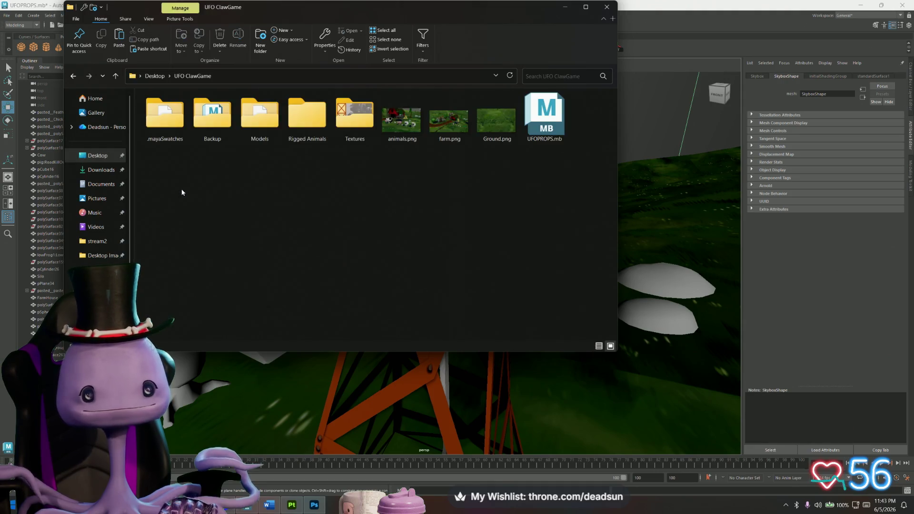
click(413, 124)
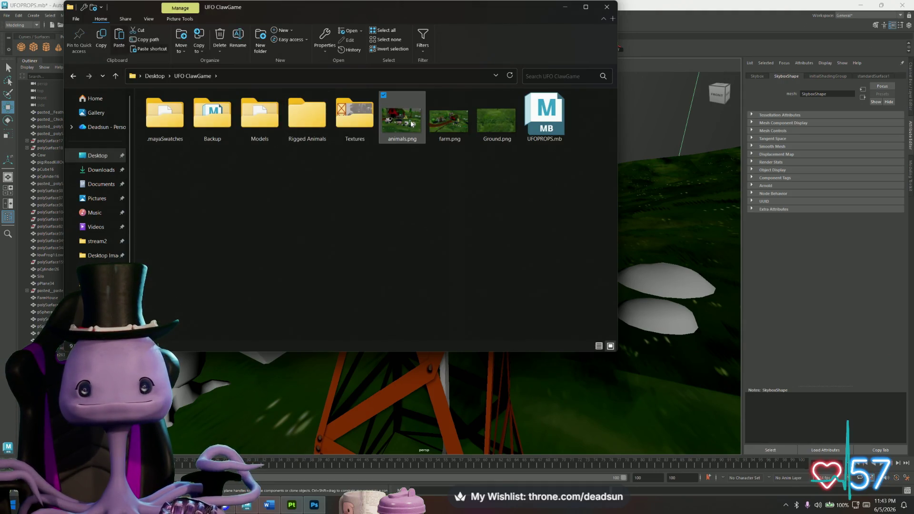
double_click(412, 124)
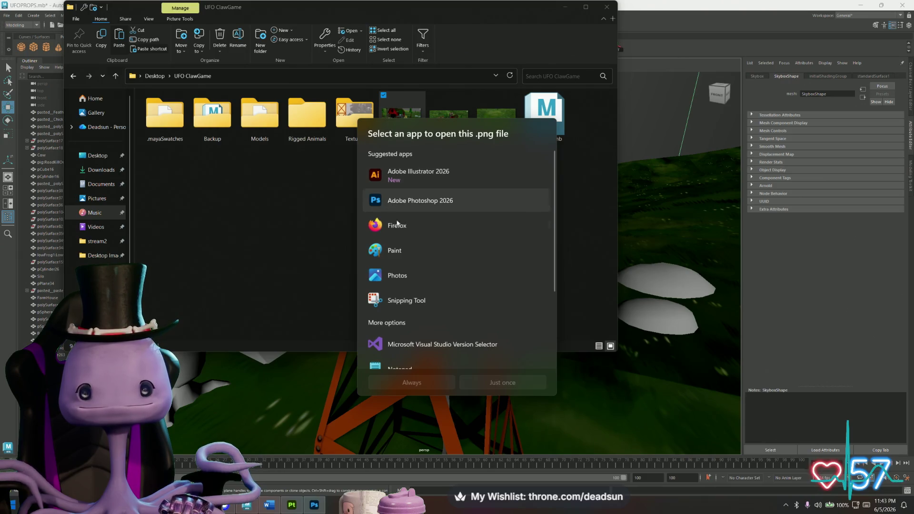
click(401, 275)
click(412, 382)
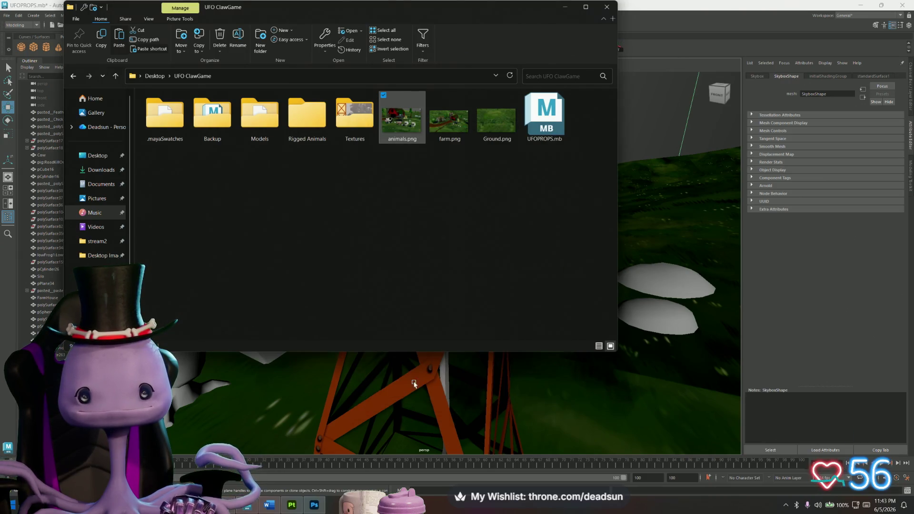
- Zoom around the animals.png reference image, then close it
scroll(499, 196, up, 3)
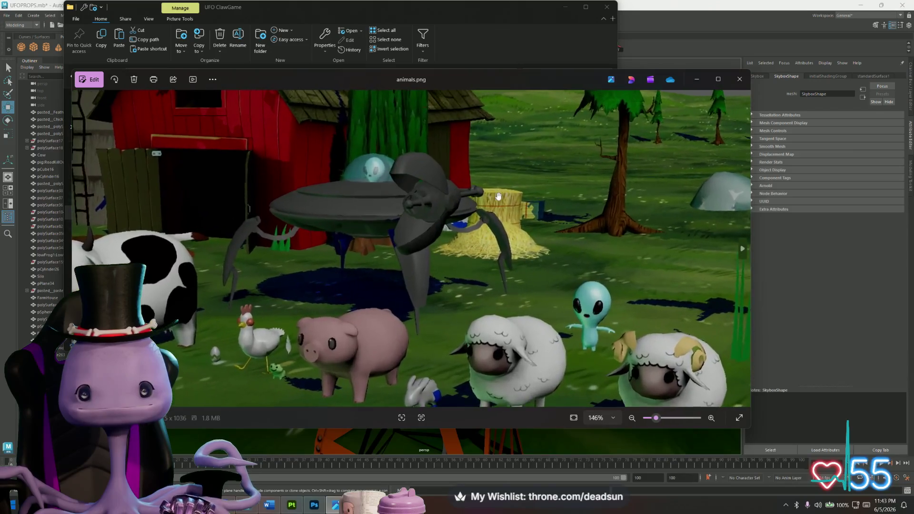
scroll(498, 196, down, 3)
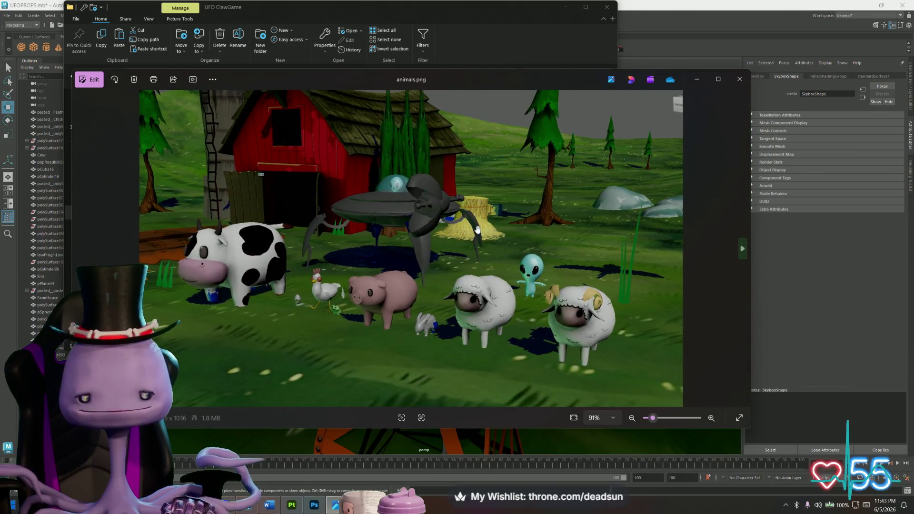
scroll(477, 228, down, 1)
scroll(494, 213, up, 3)
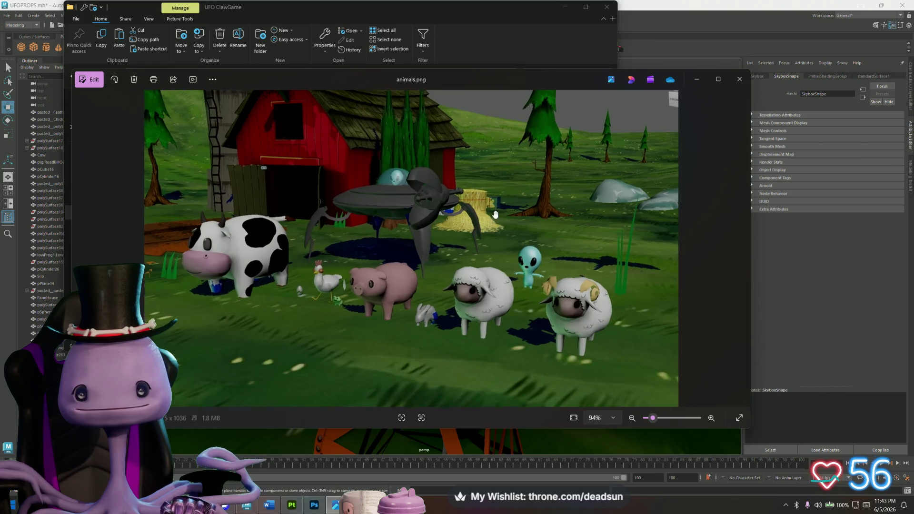
click(740, 79)
- View the farm.png reference image, then close it and minimize Explorer to return to Maya
double_click(467, 133)
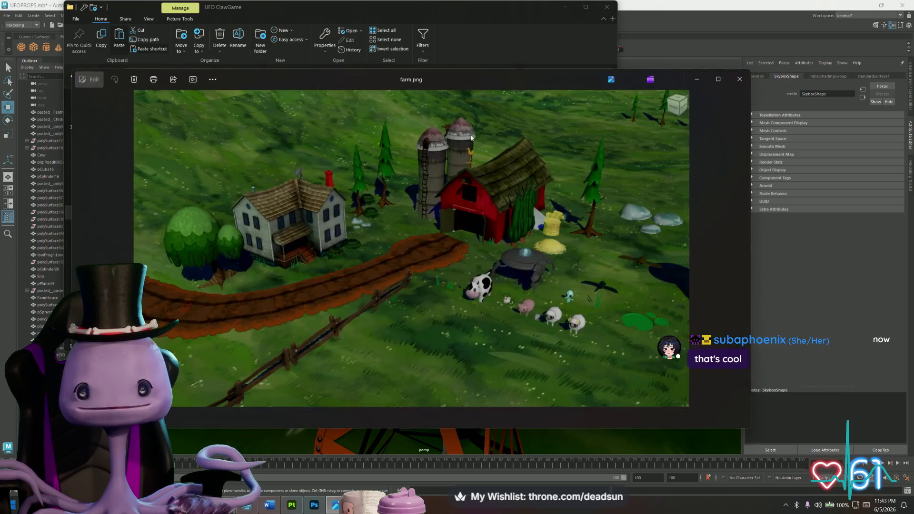
scroll(476, 180, up, 5)
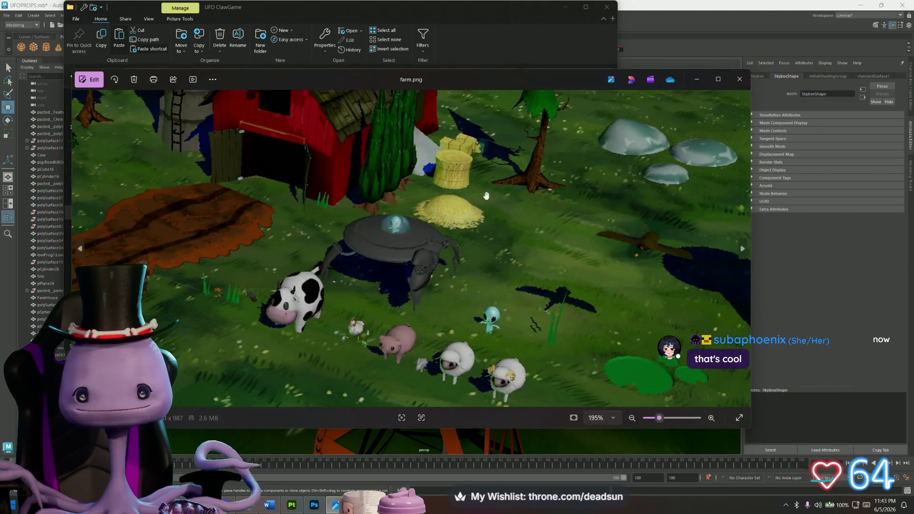
scroll(476, 180, down, 4)
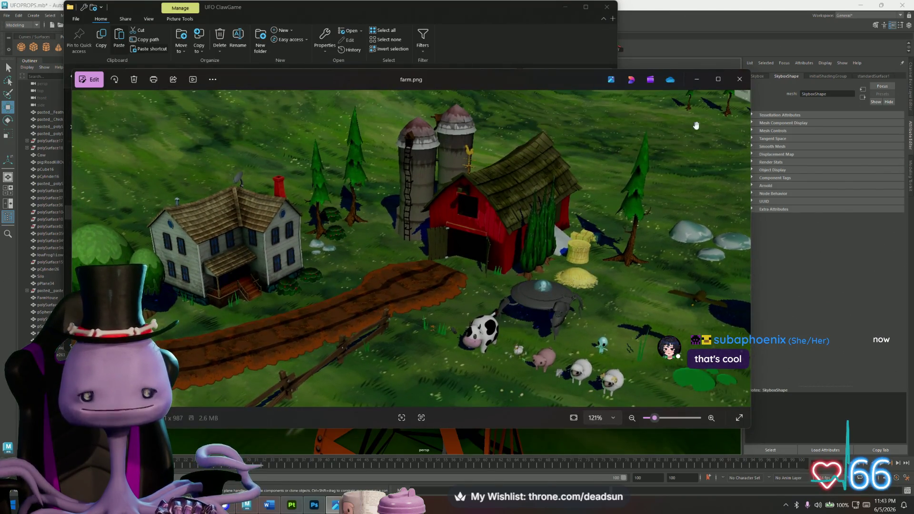
click(738, 80)
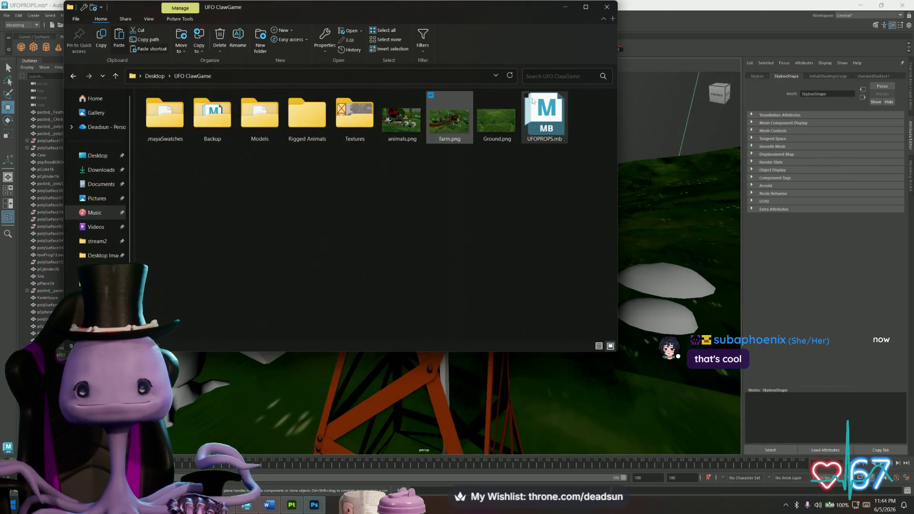
click(568, 7)
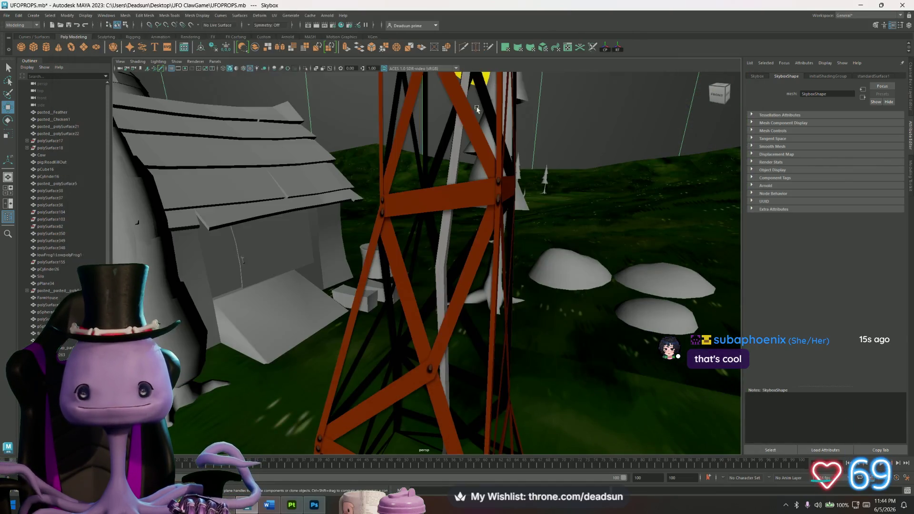
scroll(375, 278, down, 5)
mouse_move(374, 278)
alt+mouse_down()
mouse_move(397, 288)
mouse_move(415, 278)
alt+mouse_up()
alt+right_drag(415, 278, 574, 350)
mouse_move(574, 350)
alt+mouse_down()
mouse_move(480, 305)
mouse_move(439, 265)
mouse_move(429, 310)
mouse_move(402, 299)
mouse_move(322, 225)
mouse_move(425, 282)
alt+mouse_up()
key(alt+Tab)
- Zoom out to the whole windmill texture and show Layer 0's black UV layout
alt+scroll(449, 269, down, 5)
alt+scroll(417, 152, down, 5)
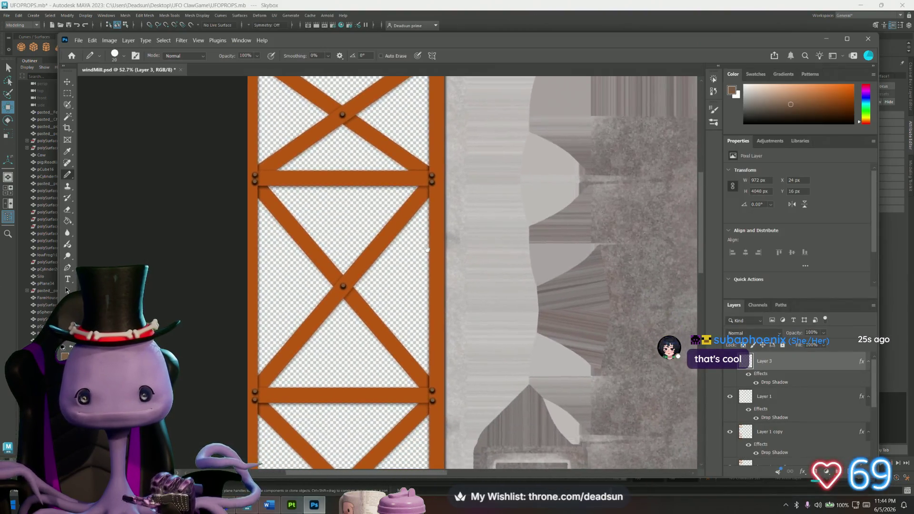
alt+scroll(430, 278, up, 2)
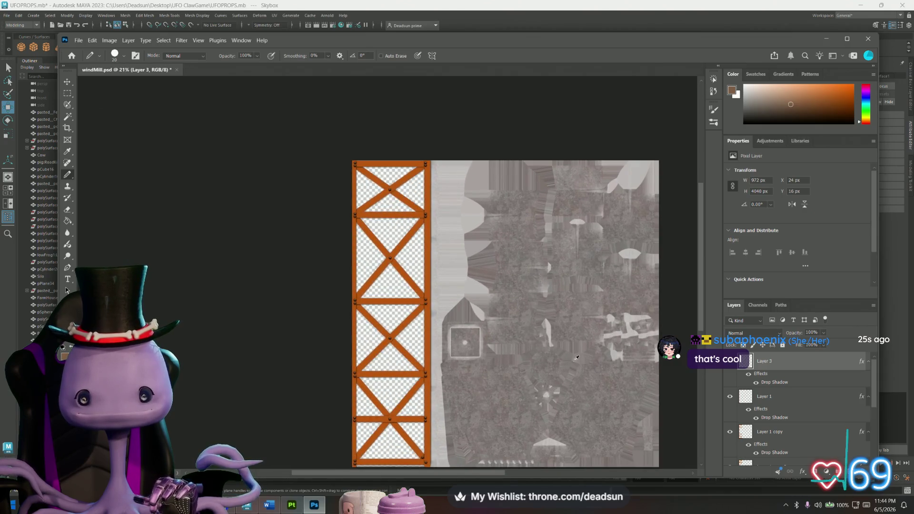
scroll(755, 416, down, 3)
click(730, 436)
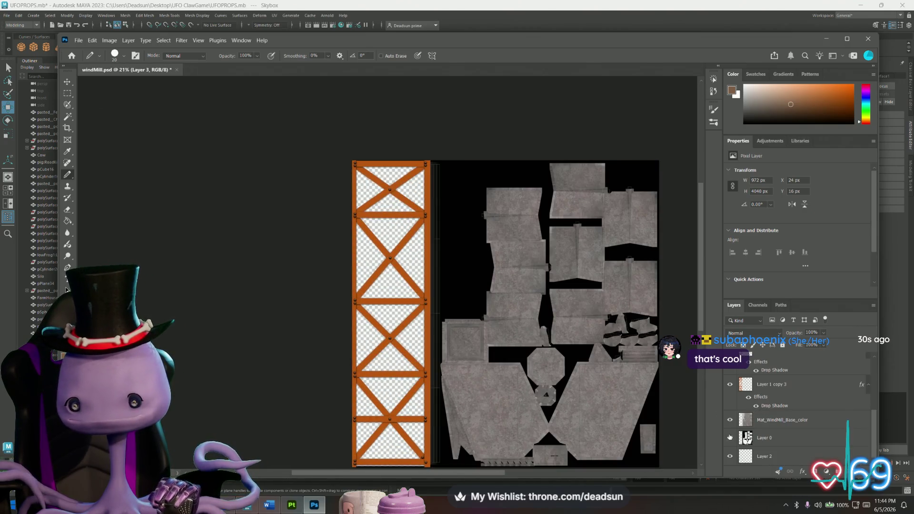
alt+scroll(422, 293, up, 4)
alt+scroll(422, 293, down, 4)
alt+scroll(419, 242, up, 2)
alt+scroll(424, 313, down, 2)
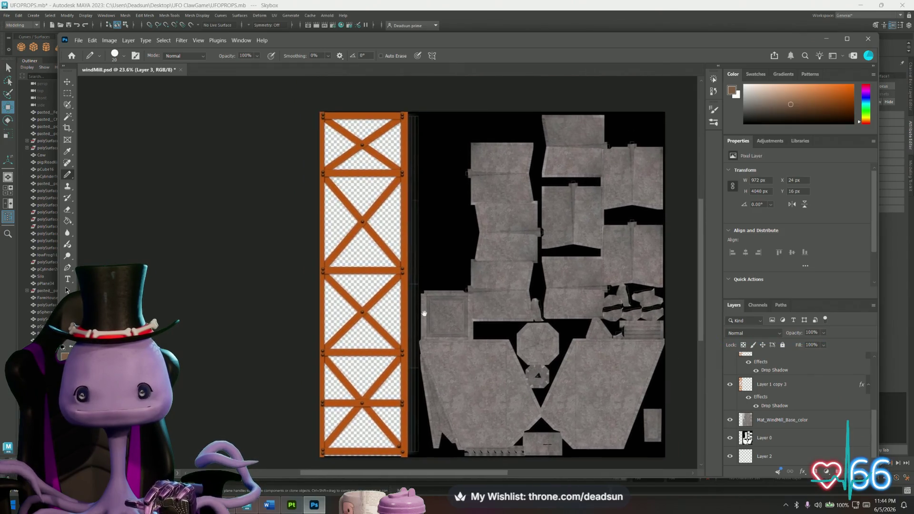
alt+scroll(424, 300, up, 1)
alt+scroll(424, 287, down, 1)
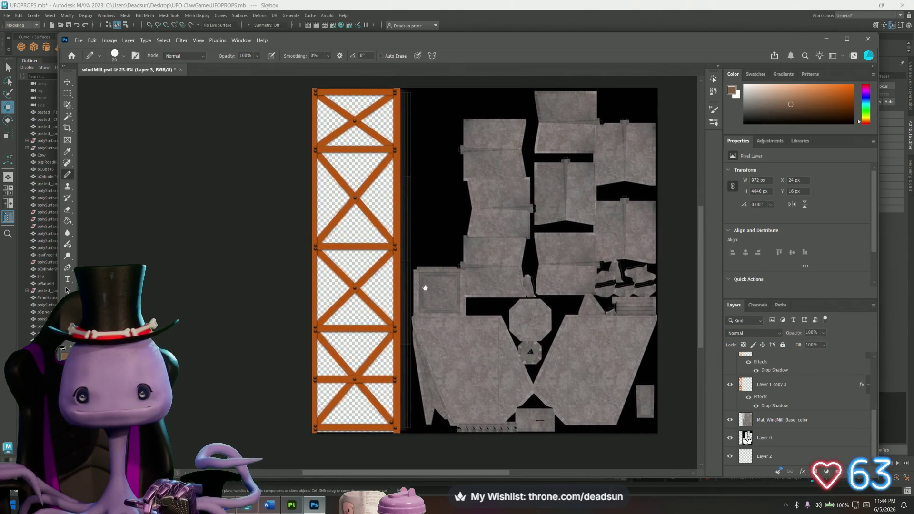
drag(424, 287, 437, 290)
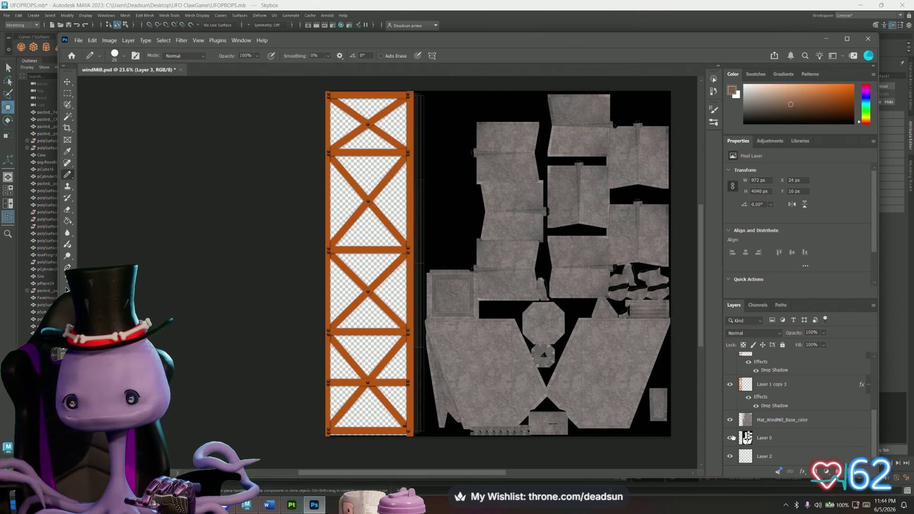
- Toggle Layer 0's UV layout to compare with the texture, leaving it hidden
click(730, 437)
click(730, 437)
click(730, 437)
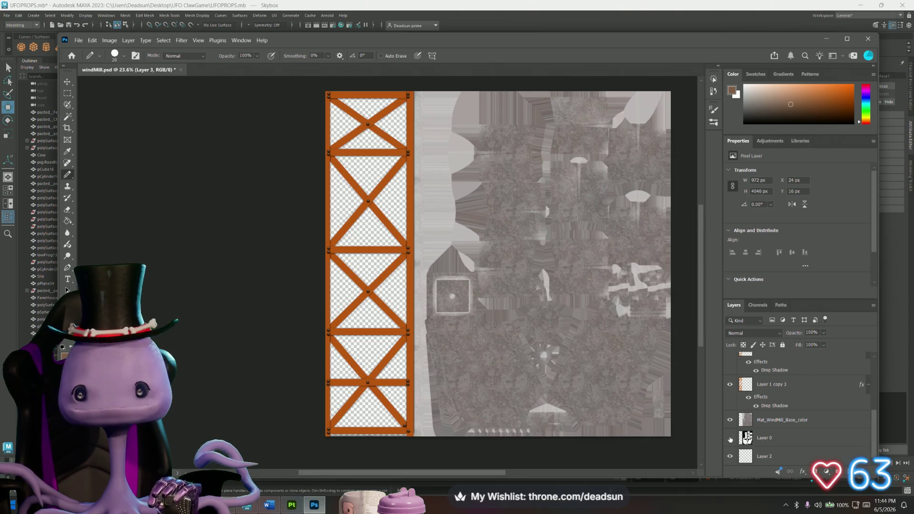
click(730, 437)
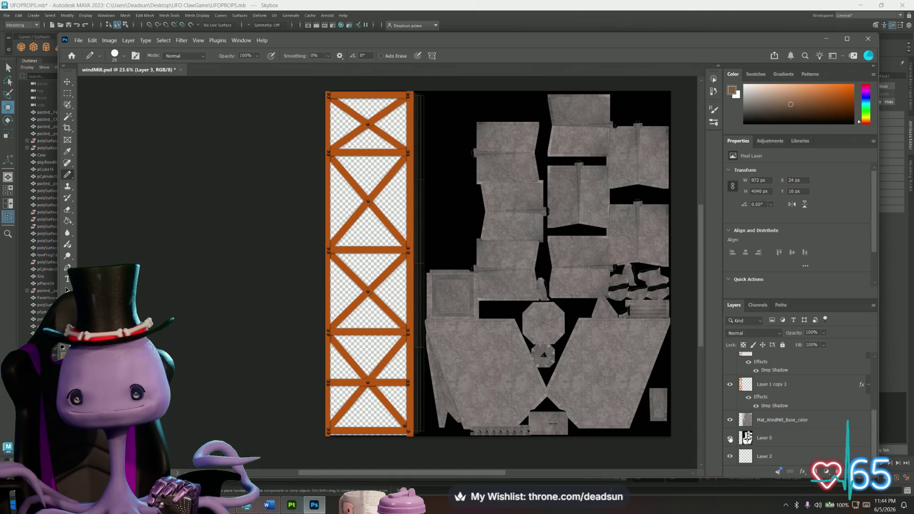
click(730, 438)
key(alt+Tab)
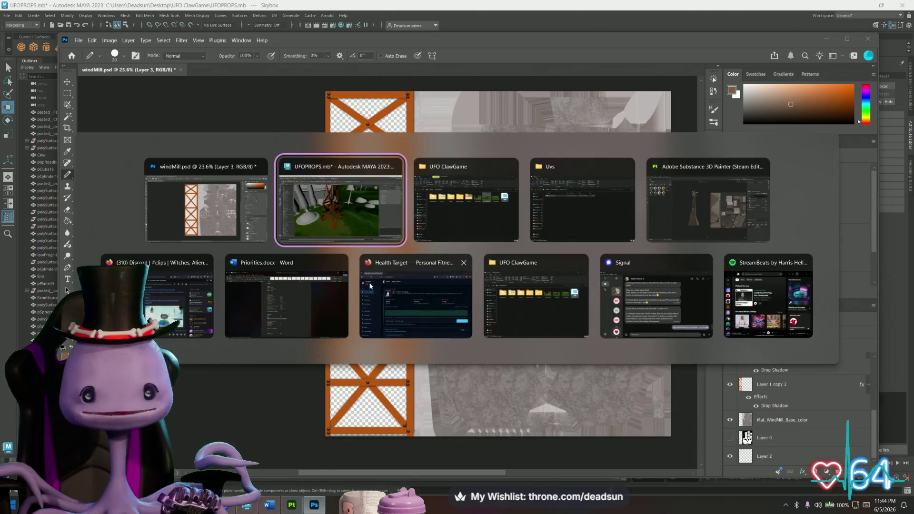
- Orbit the Maya viewport past the windmill to the sheep, pig and cow models
mouse_move(334, 267)
alt+mouse_down()
mouse_move(437, 262)
mouse_move(415, 276)
mouse_move(447, 287)
mouse_move(444, 323)
mouse_move(571, 343)
mouse_move(158, 277)
mouse_move(295, 302)
alt+mouse_up()
alt+right_drag(295, 302, 412, 235)
alt+drag(412, 234, 387, 243)
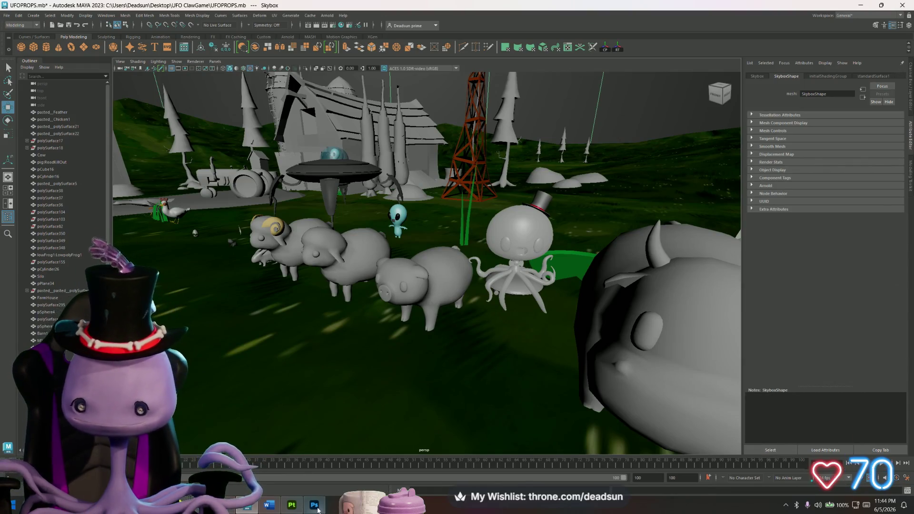
click(292, 504)
- Close Export textures and create a new Painter project from the Cow.fbx mesh
click(691, 77)
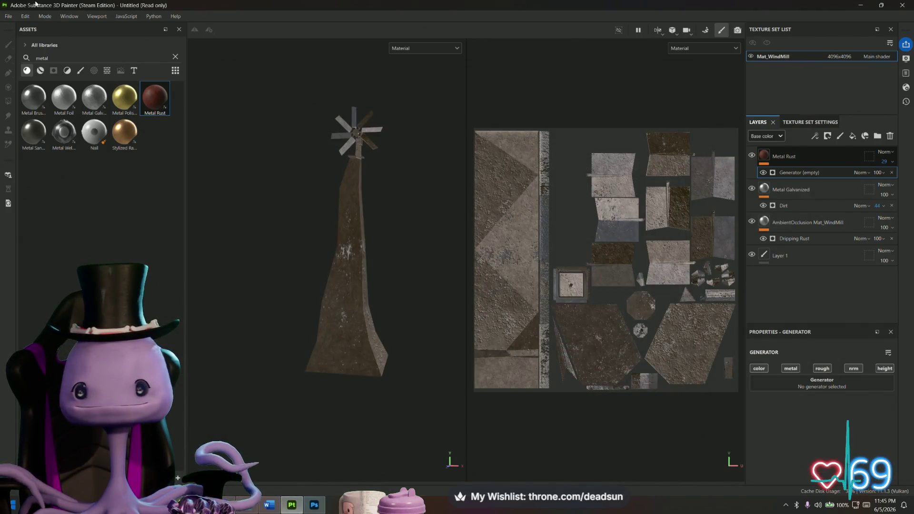
click(9, 17)
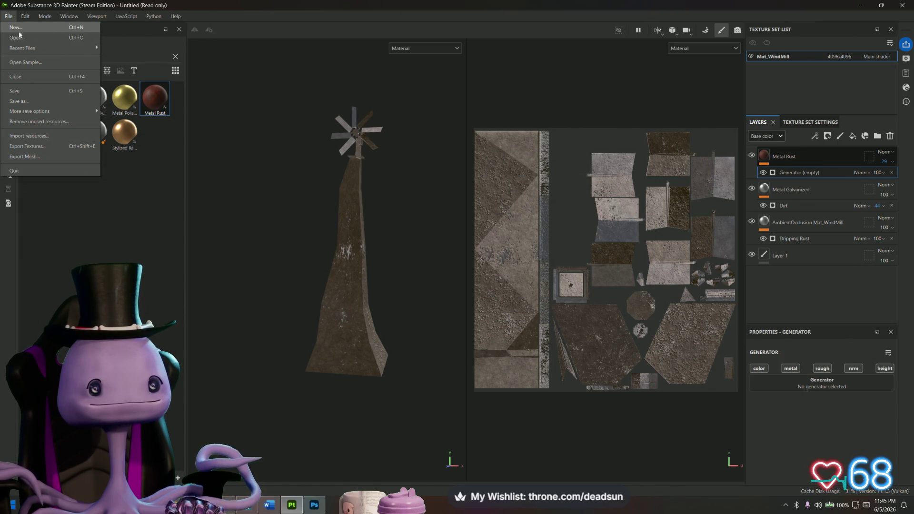
click(15, 27)
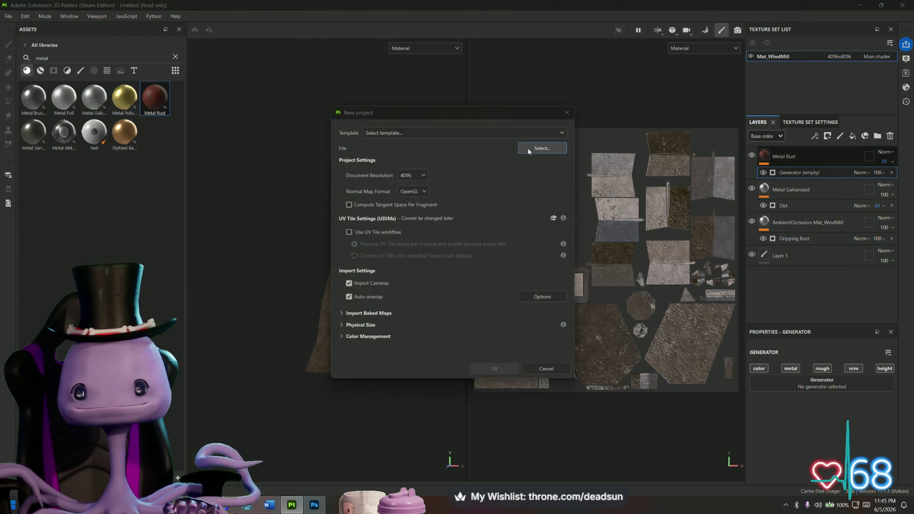
click(529, 150)
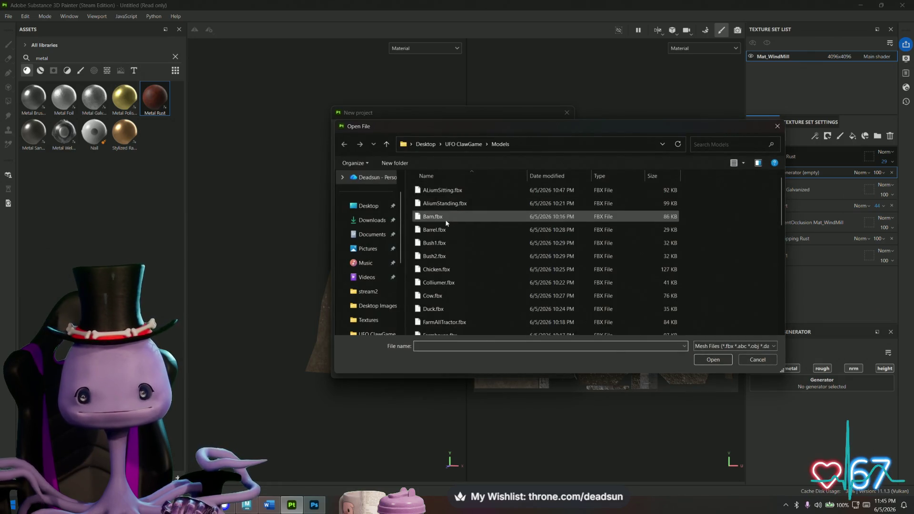
click(458, 299)
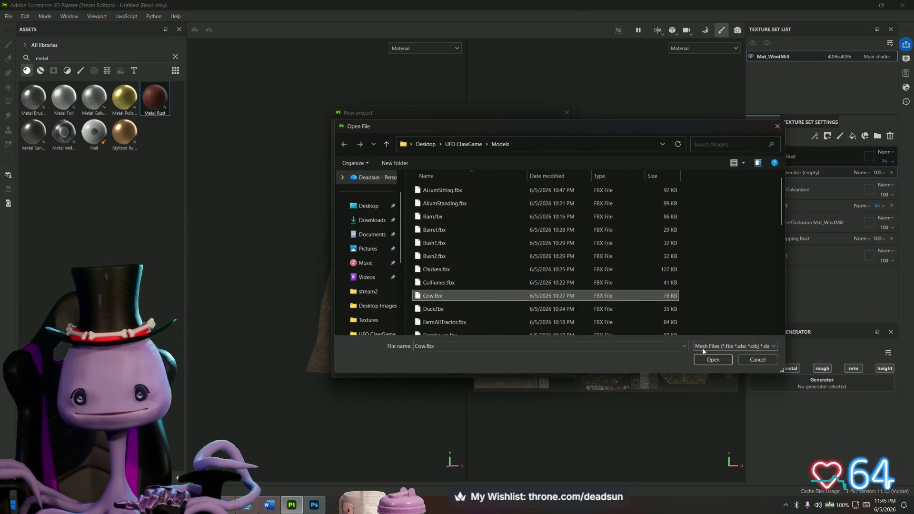
click(713, 361)
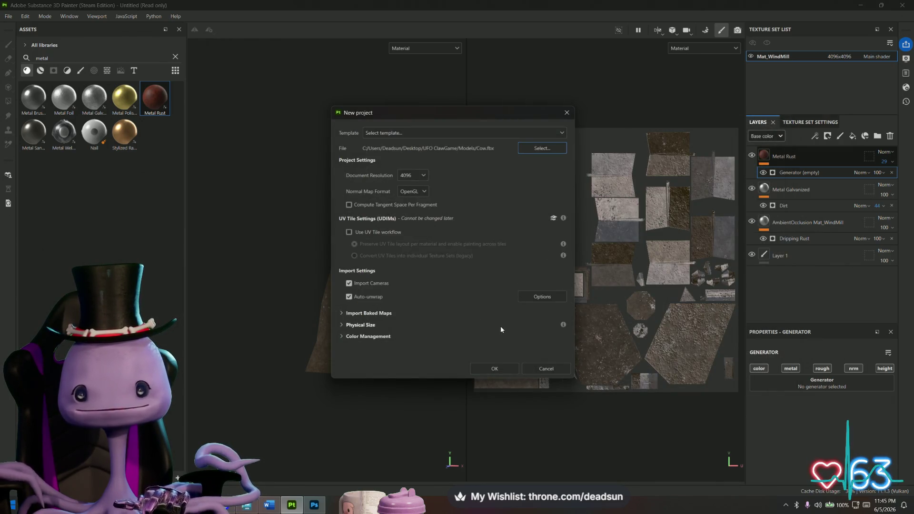
click(507, 370)
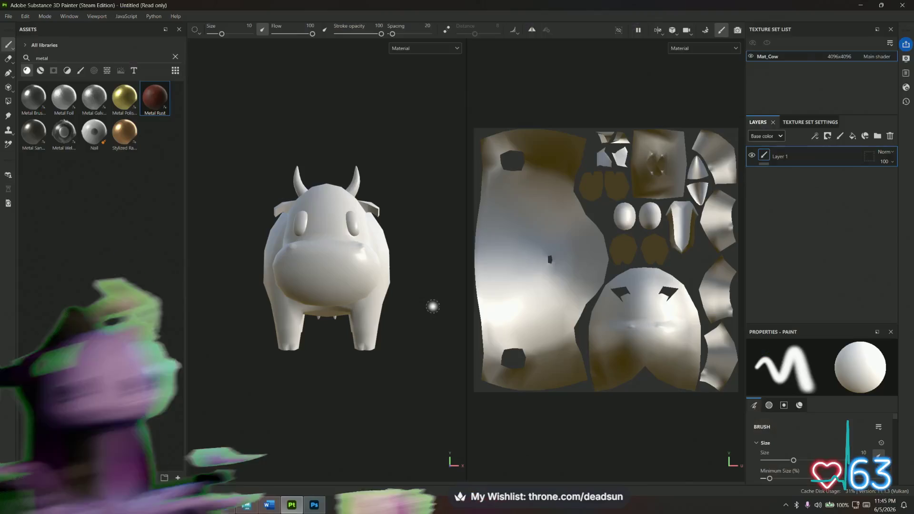
- Widen and frame the cow's 3D view, search assets for 'cloth', and select Fabric Cotton Jersey
scroll(436, 313, up, 2)
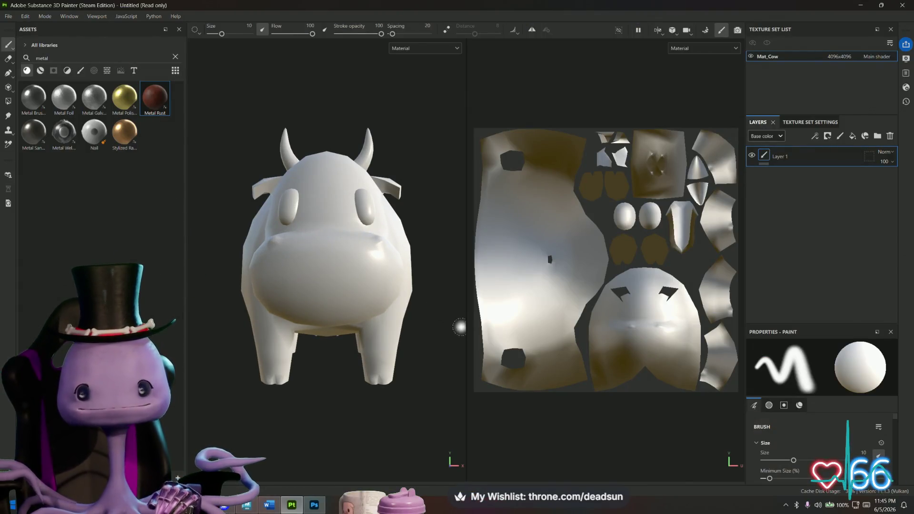
mouse_move(464, 310)
mouse_down()
mouse_move(515, 314)
mouse_move(469, 357)
mouse_move(413, 364)
mouse_move(404, 393)
mouse_move(386, 369)
mouse_up()
key(f)
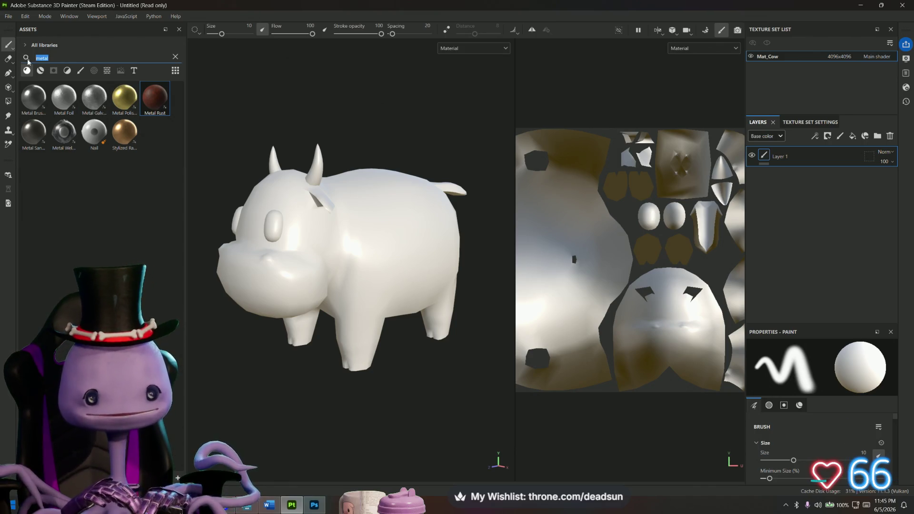
text(cloth)
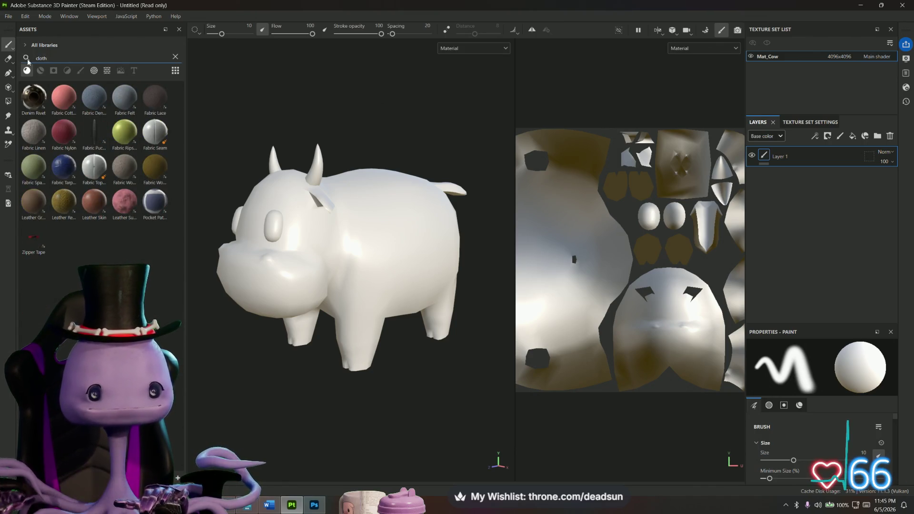
mouse_move(36, 132)
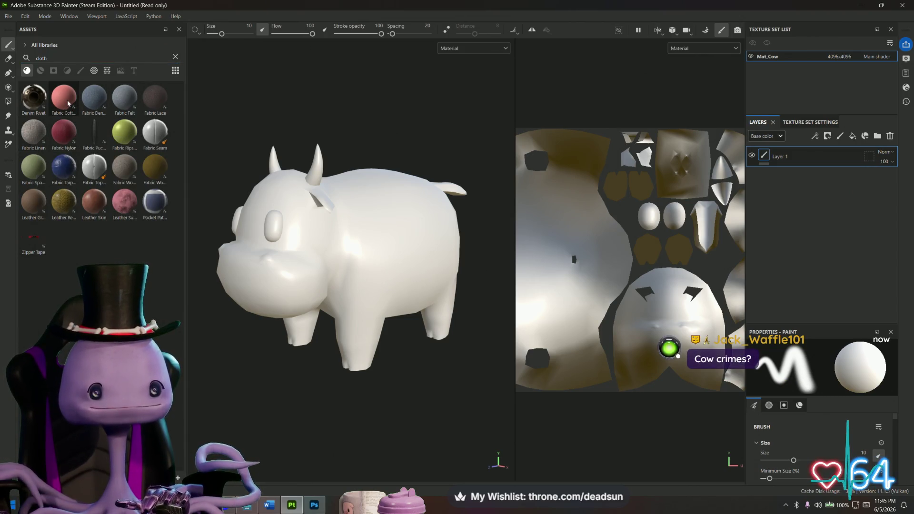
click(67, 102)
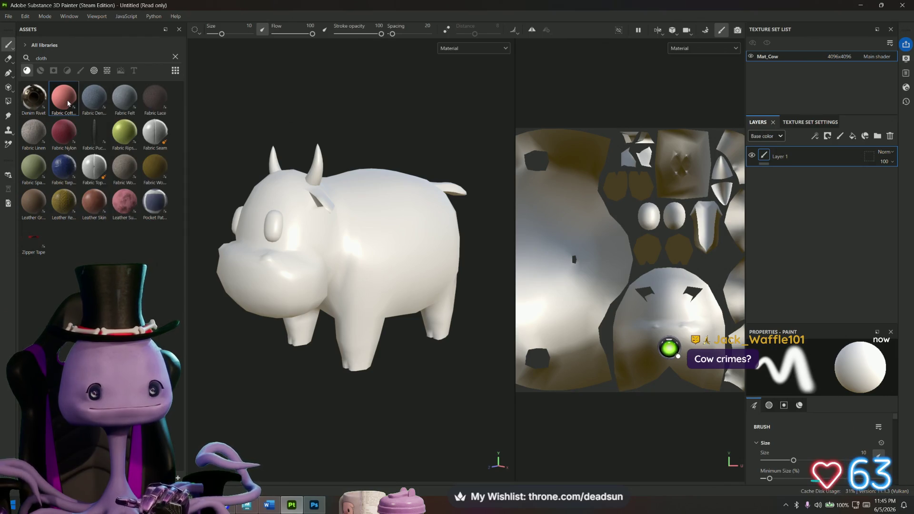
- Add Fabric Cotton Jersey as a layer and set its Fabric Color to near-white
drag(67, 101, 775, 176)
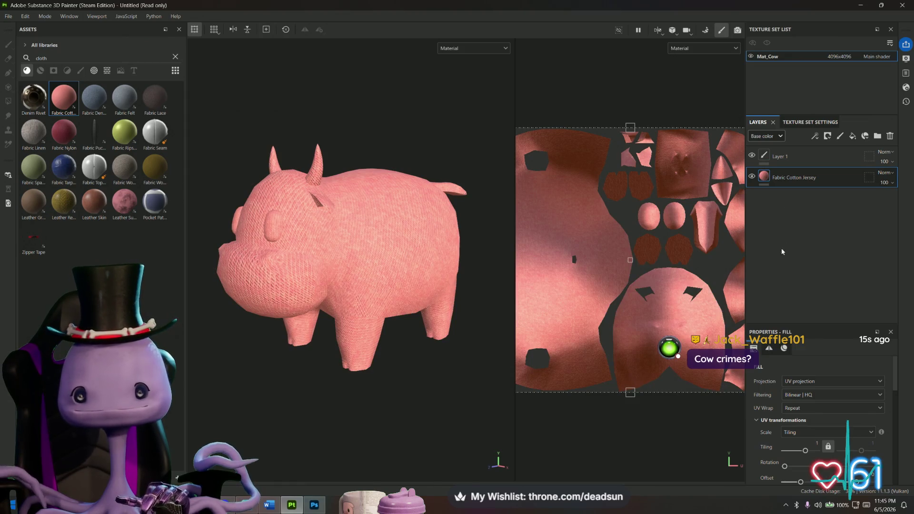
scroll(822, 407, down, 5)
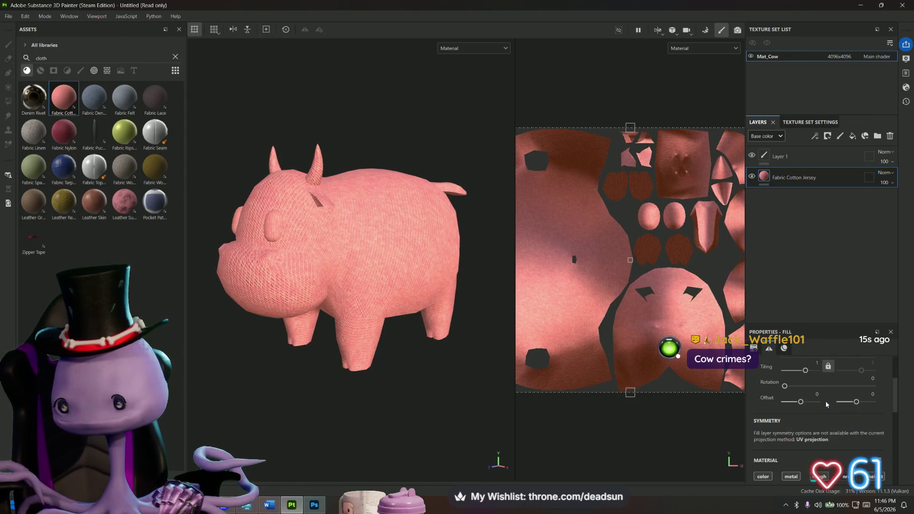
scroll(823, 409, up, 5)
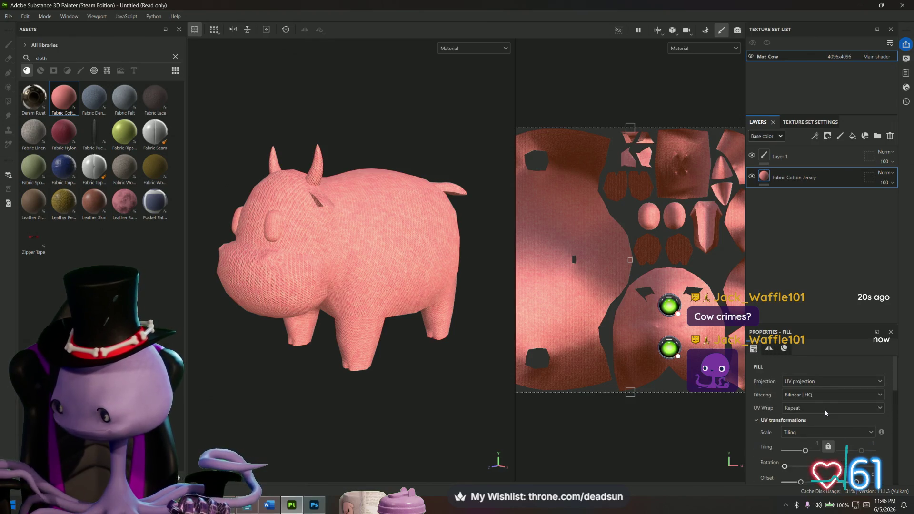
scroll(790, 366, down, 8)
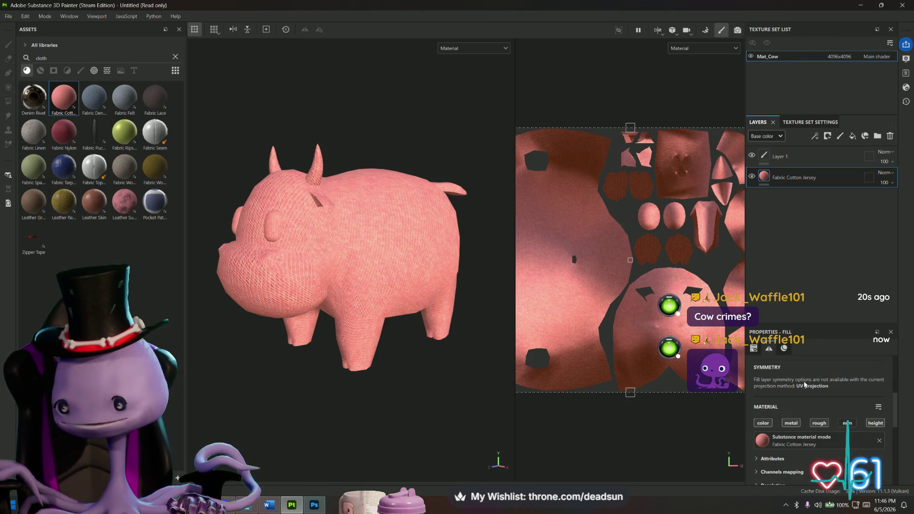
click(828, 409)
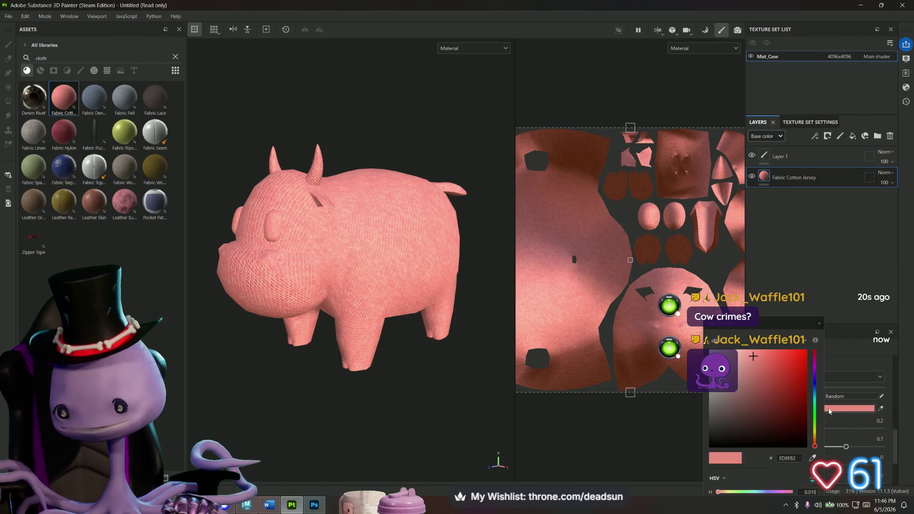
mouse_move(767, 388)
mouse_down()
mouse_move(714, 376)
mouse_move(714, 364)
mouse_up()
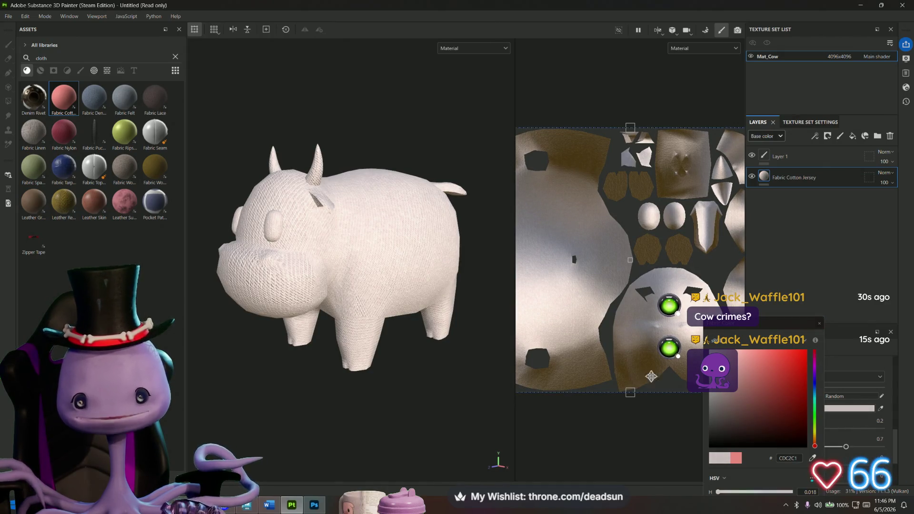
click(819, 323)
- Raise the fabric's UV Tiling to 32 and orbit around the cow to check it
scroll(818, 409, up, 5)
scroll(817, 413, up, 4)
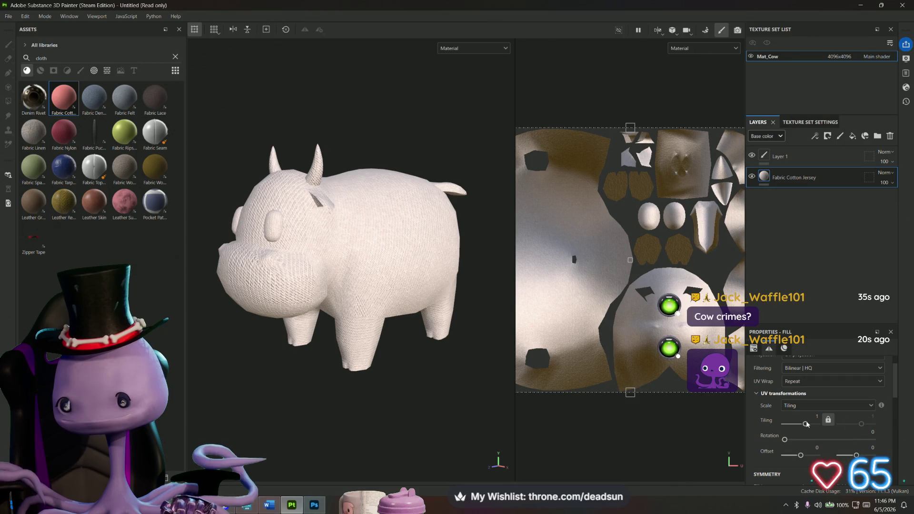
drag(806, 423, 809, 425)
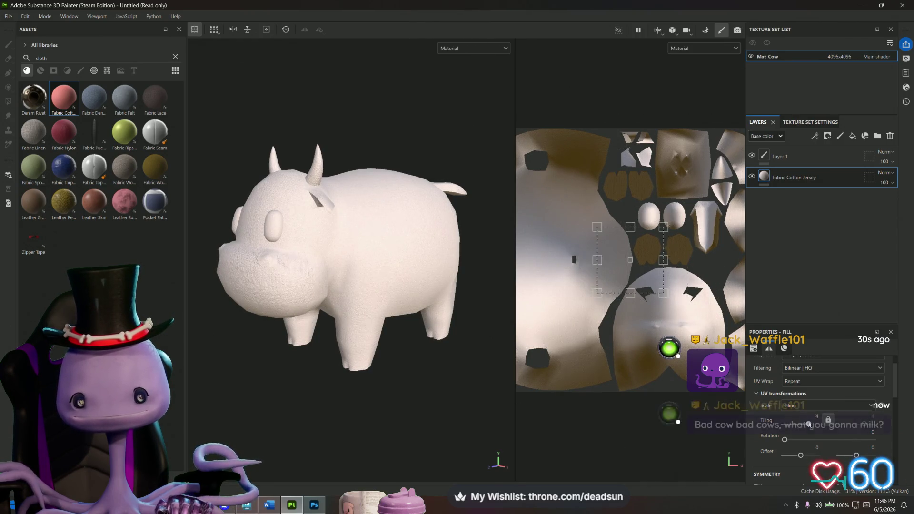
scroll(381, 397, up, 10)
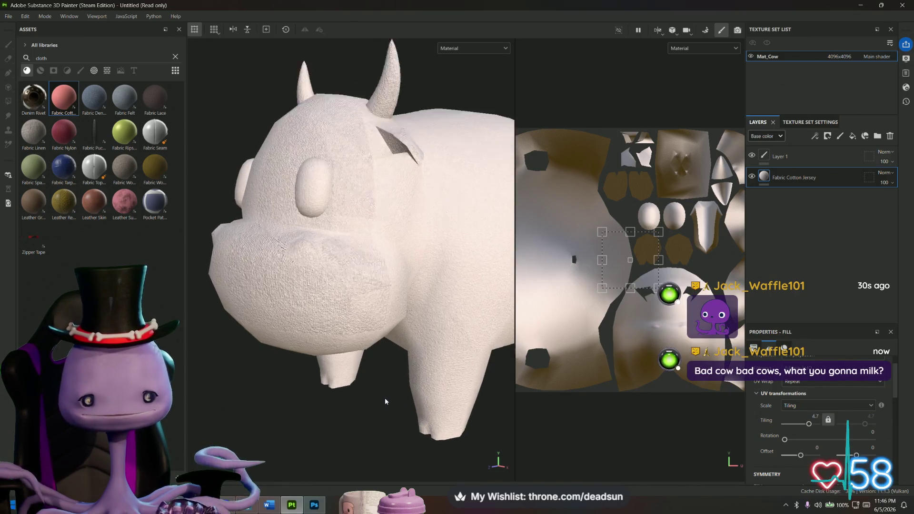
mouse_move(402, 454)
alt+mouse_down()
mouse_move(430, 444)
mouse_move(430, 433)
mouse_move(434, 442)
alt+mouse_up()
drag(809, 427, 817, 426)
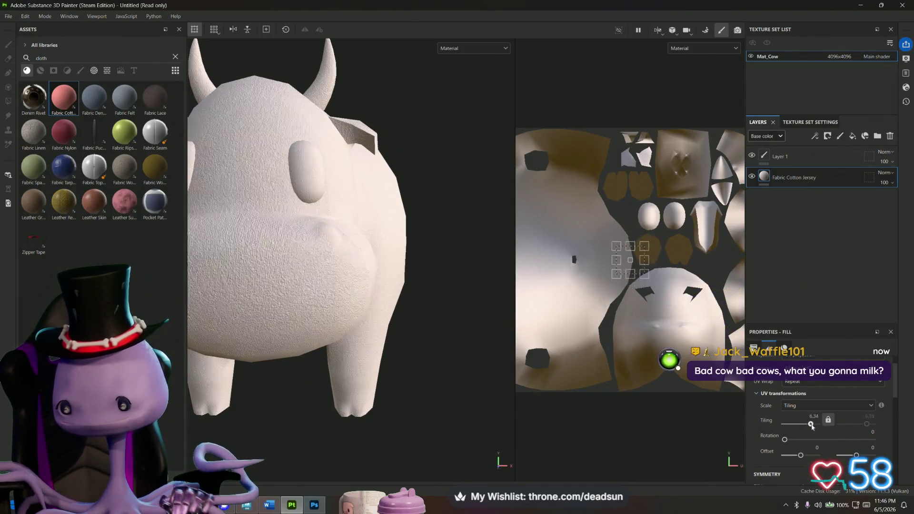
mouse_move(527, 399)
alt+mouse_down()
mouse_move(362, 435)
mouse_move(330, 321)
mouse_move(361, 318)
alt+mouse_up()
scroll(330, 321, down, 5)
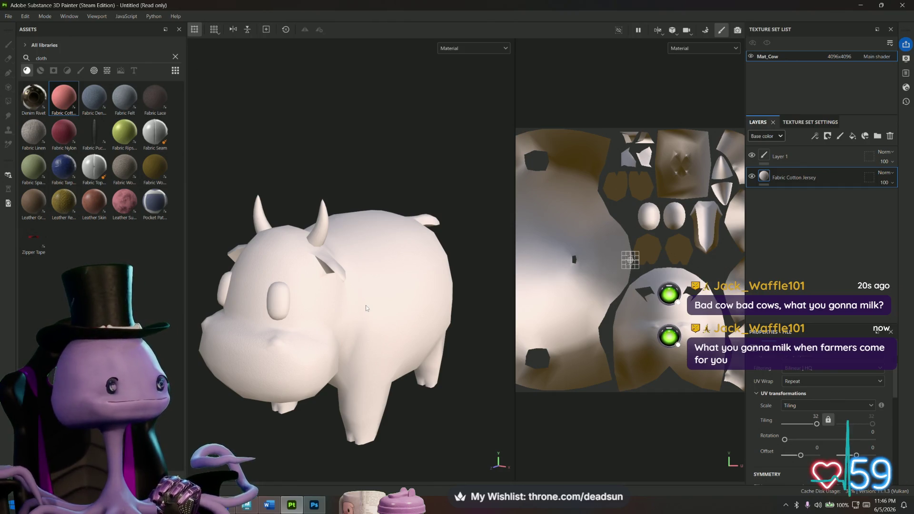
mouse_move(372, 315)
alt+mouse_down()
mouse_move(355, 311)
mouse_move(363, 314)
alt+mouse_up()
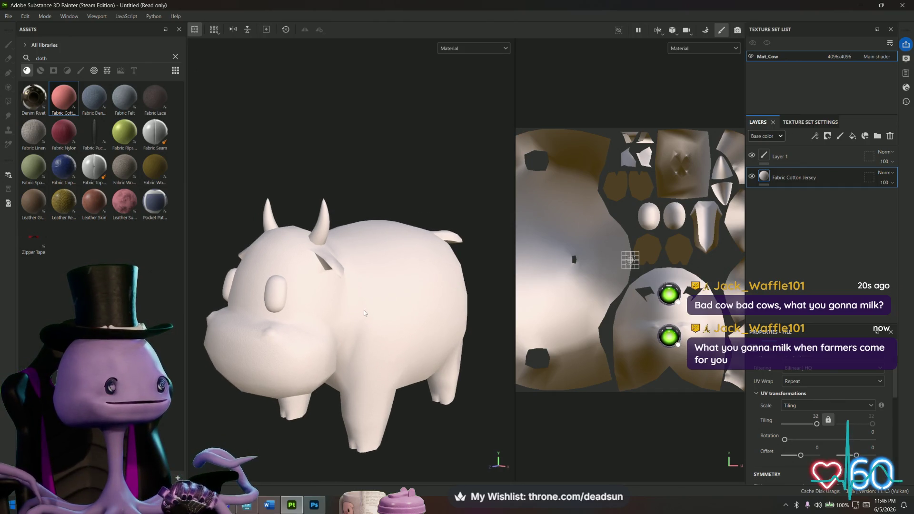
key(alt+Tab)
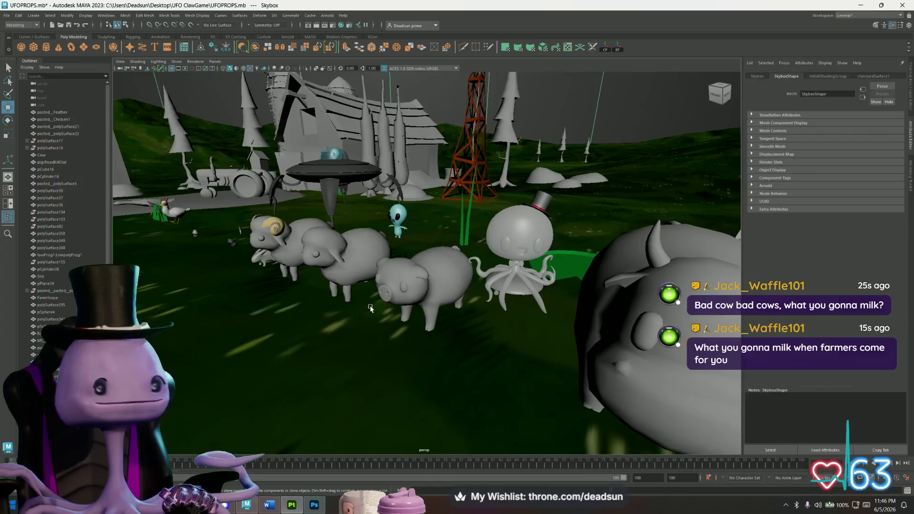
- Tumble the Maya viewport over the farm, barn, farmhouse and UFO
alt+drag(370, 309, 509, 268)
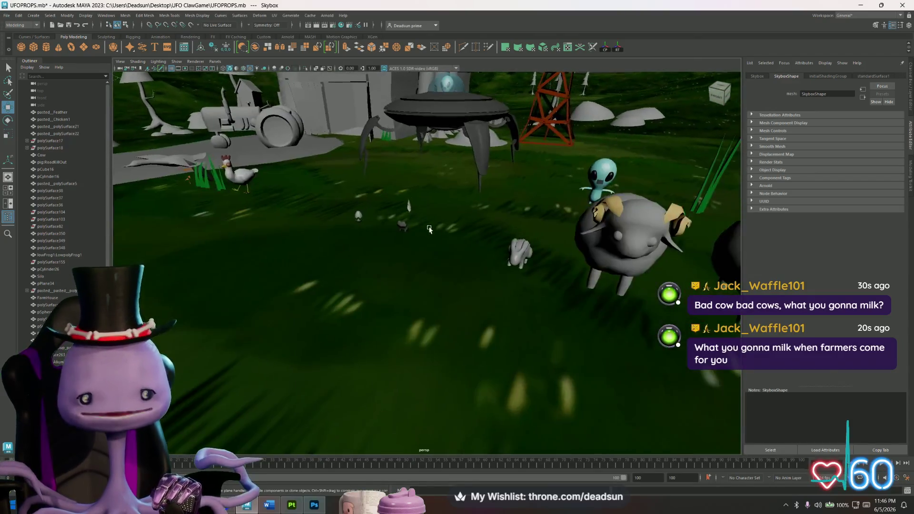
alt+drag(455, 245, 463, 284)
mouse_move(415, 250)
alt+mouse_down()
mouse_move(516, 283)
mouse_move(495, 324)
mouse_move(478, 281)
mouse_move(452, 324)
mouse_move(409, 362)
mouse_move(362, 333)
mouse_move(311, 237)
mouse_move(297, 248)
alt+mouse_up()
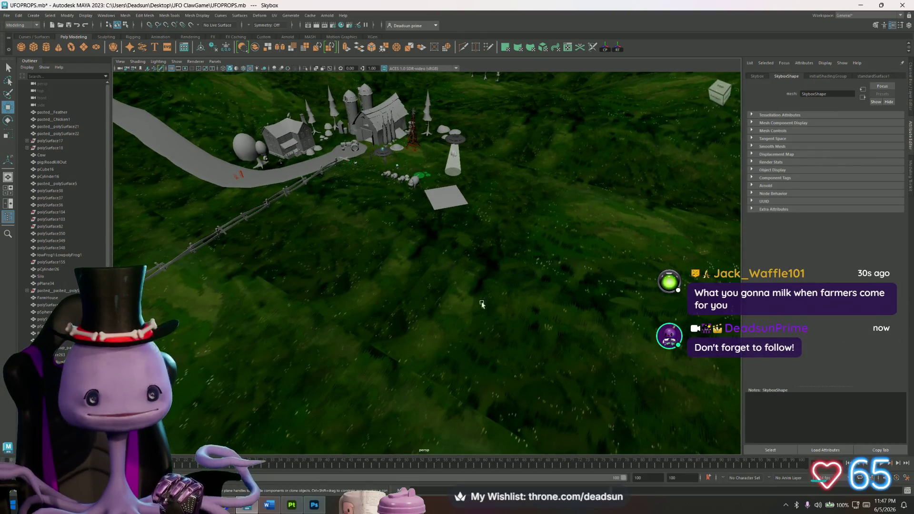
mouse_move(358, 329)
alt+mouse_down()
mouse_move(401, 320)
mouse_move(397, 301)
mouse_move(388, 328)
mouse_move(403, 348)
alt+mouse_up()
key(alt+Tab)
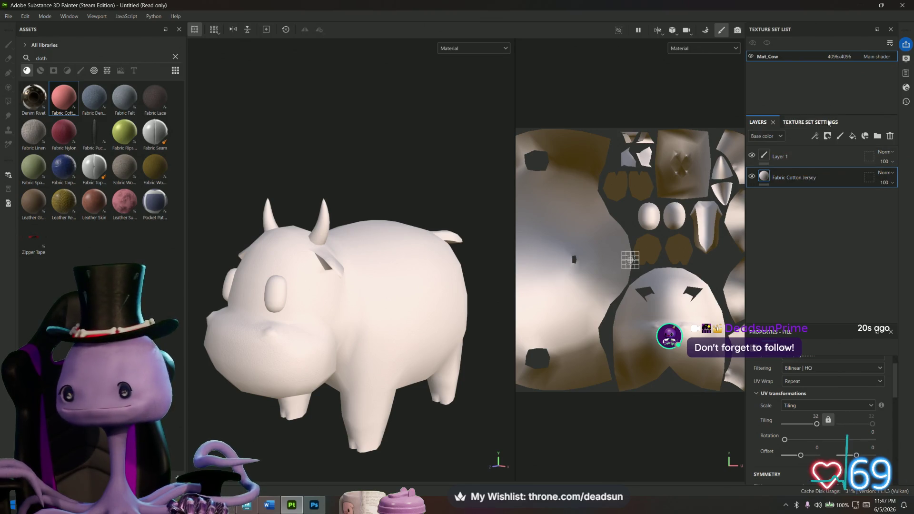
- Add a fill layer, filter assets to alphas then brushes, and delete the empty fill layer
click(852, 136)
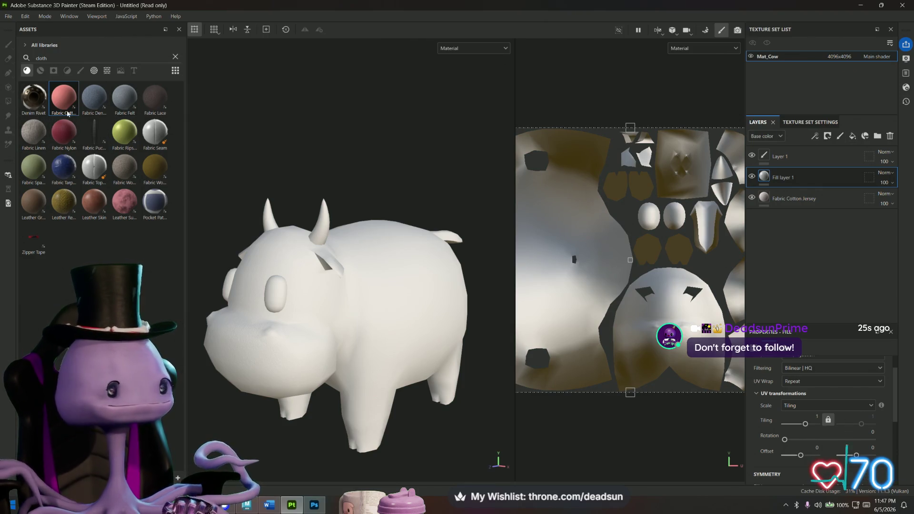
click(94, 72)
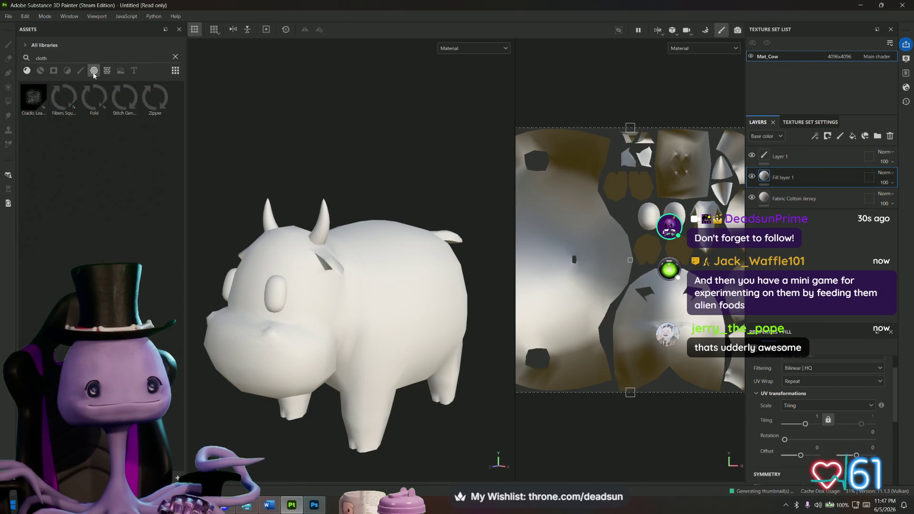
click(54, 72)
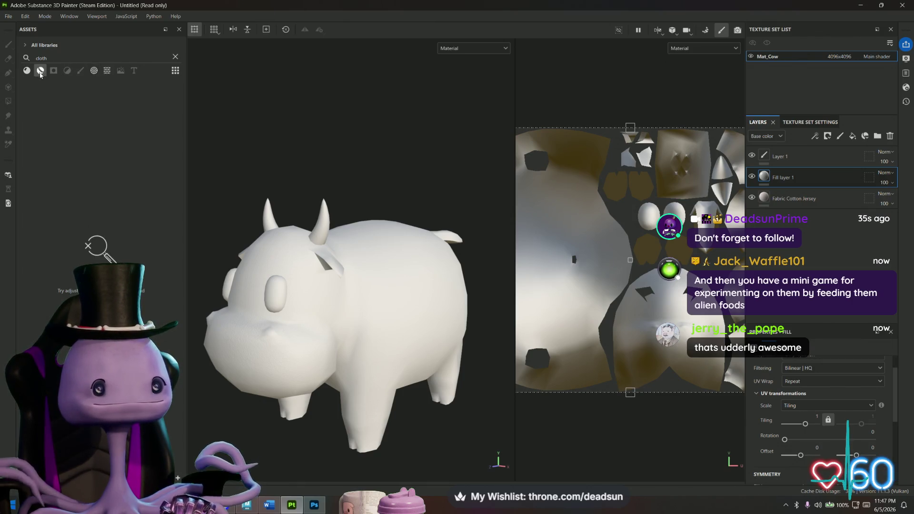
click(40, 71)
click(80, 72)
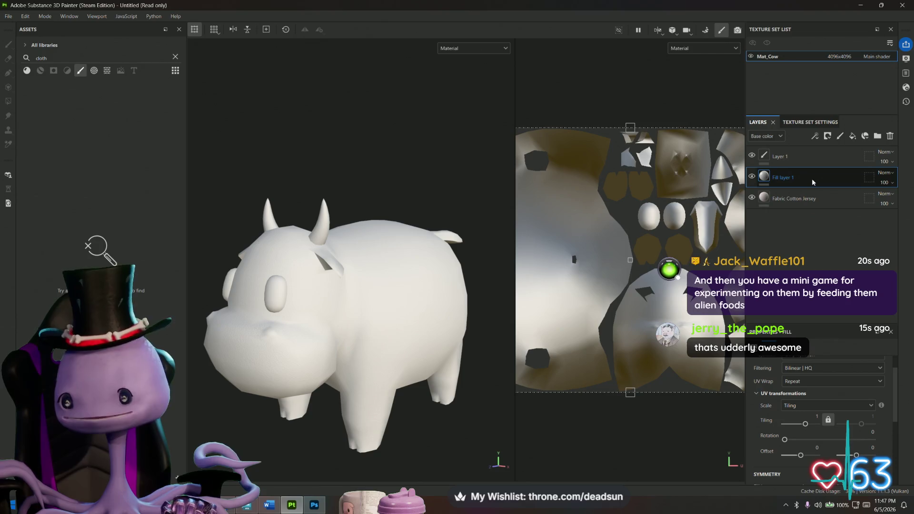
key(Delete)
- Add a paint layer, clear the 'cloth' search, and choose the Basic Hard brush
click(841, 135)
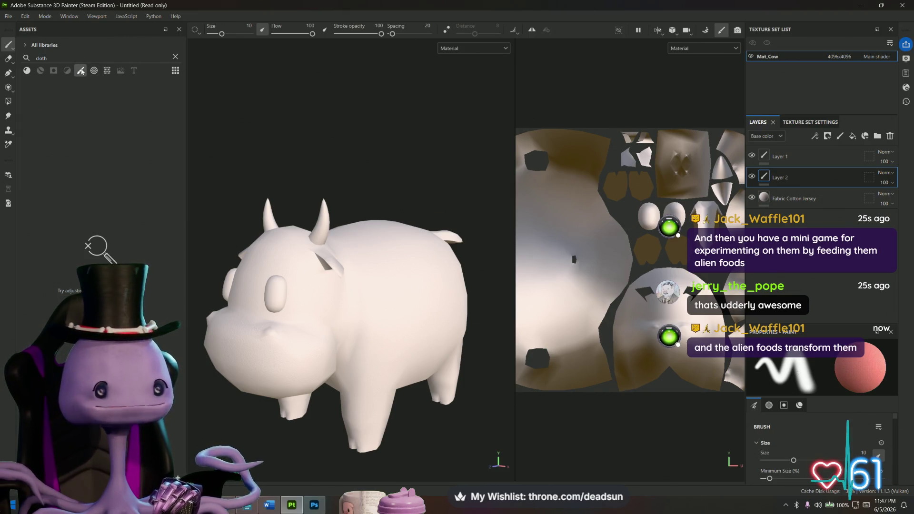
click(82, 72)
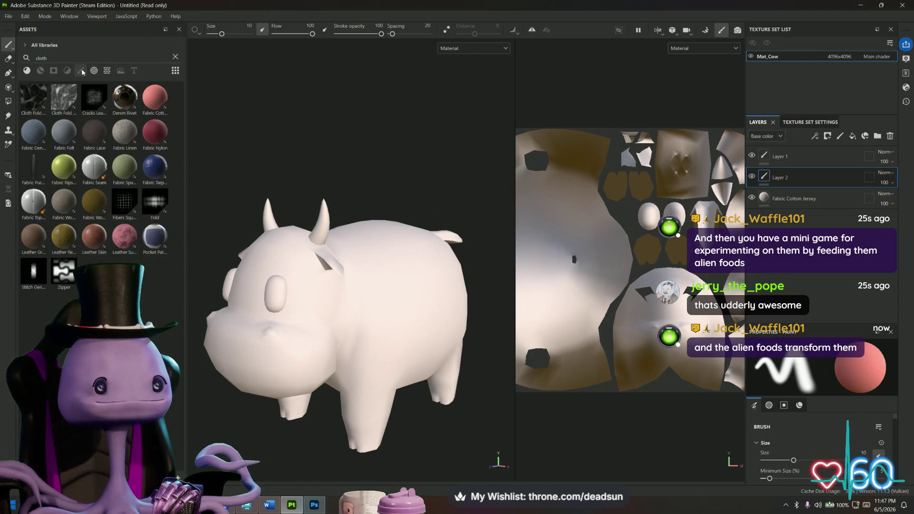
double_click(63, 58)
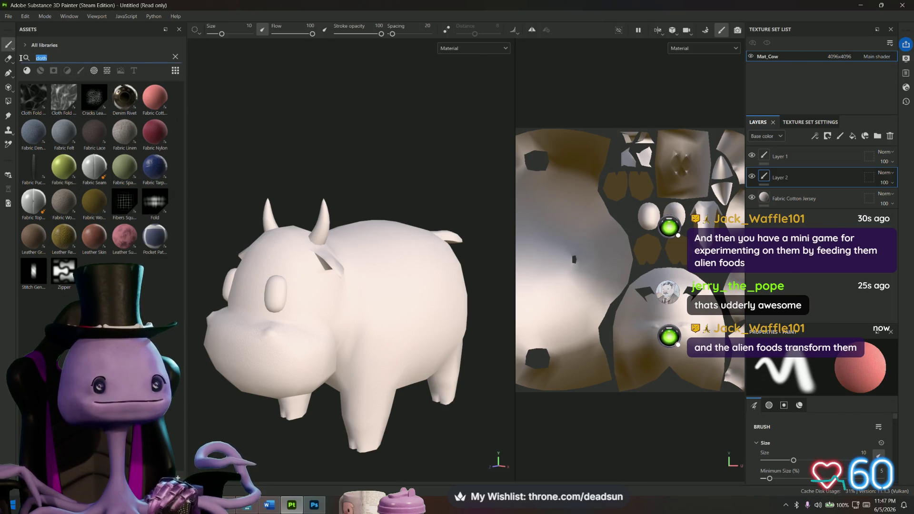
key(BackSpace)
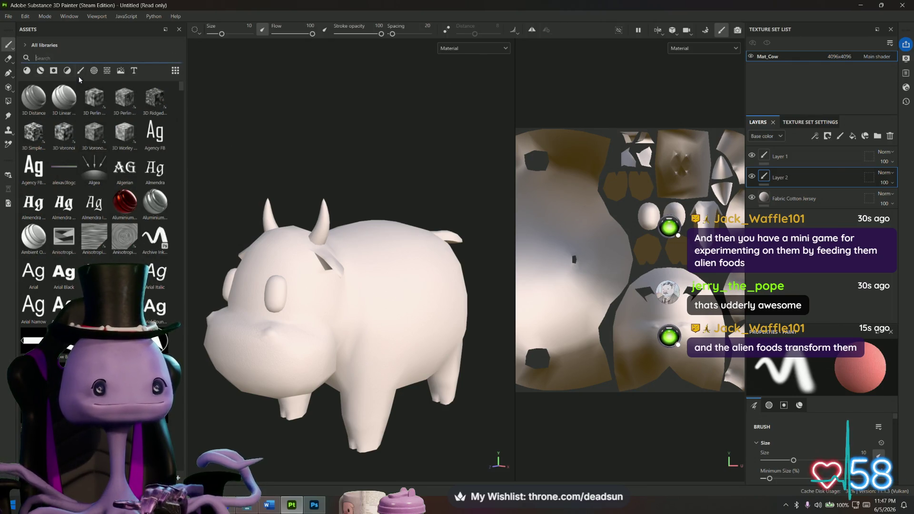
click(81, 70)
click(101, 172)
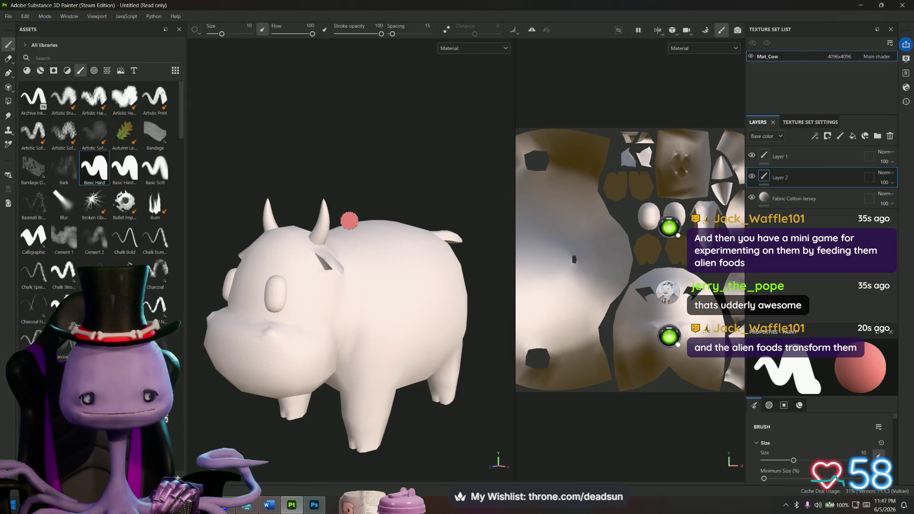
- Show the paint layer's Material settings and scroll down to the pink Fabric Color
scroll(842, 417, down, 5)
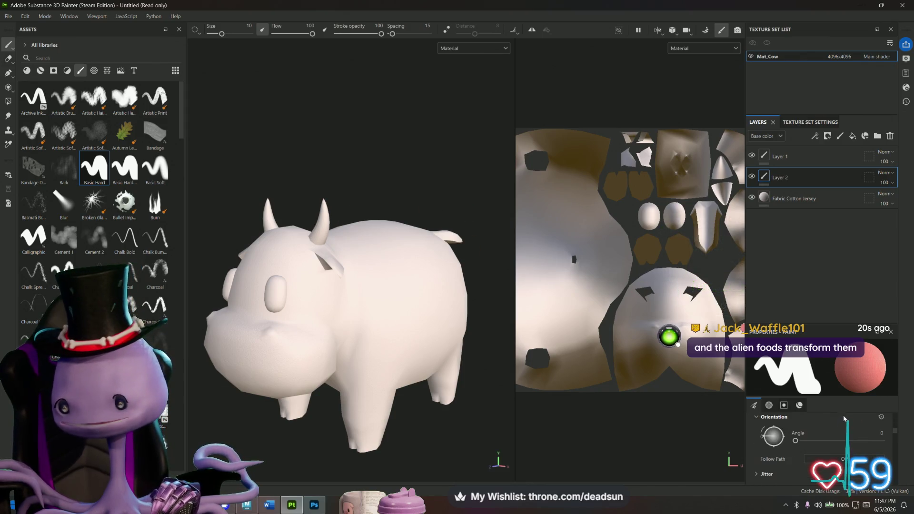
scroll(843, 418, up, 5)
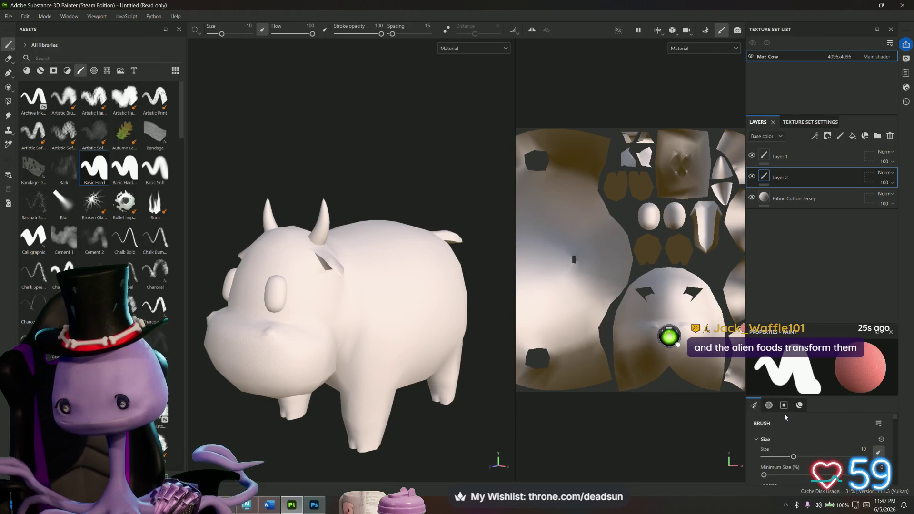
scroll(808, 427, down, 1)
click(770, 406)
click(799, 405)
scroll(813, 432, down, 3)
scroll(812, 432, down, 5)
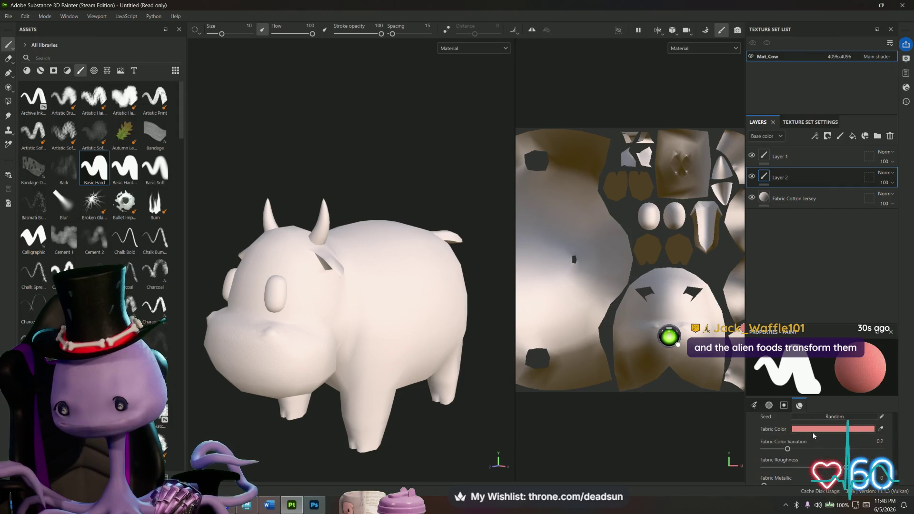
- Change the Fabric Color to dark brown 623819 and choose the polygon fill tool
click(833, 429)
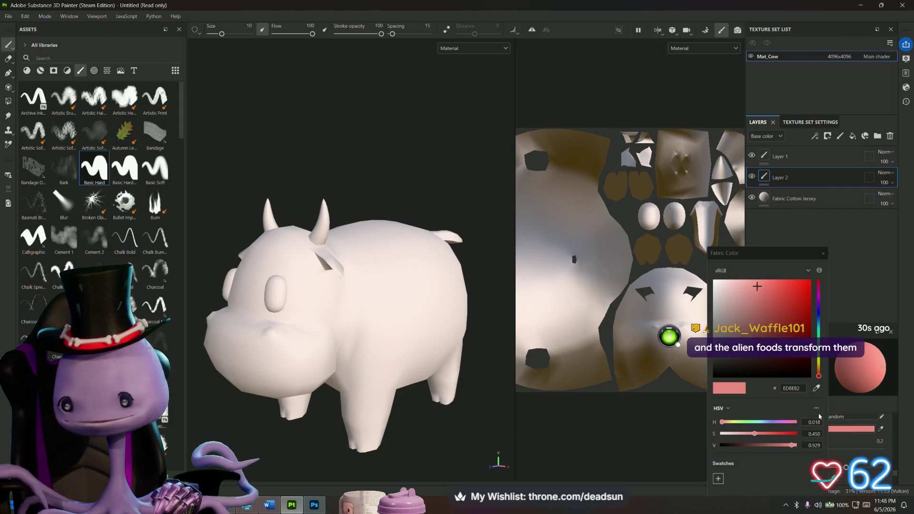
click(747, 343)
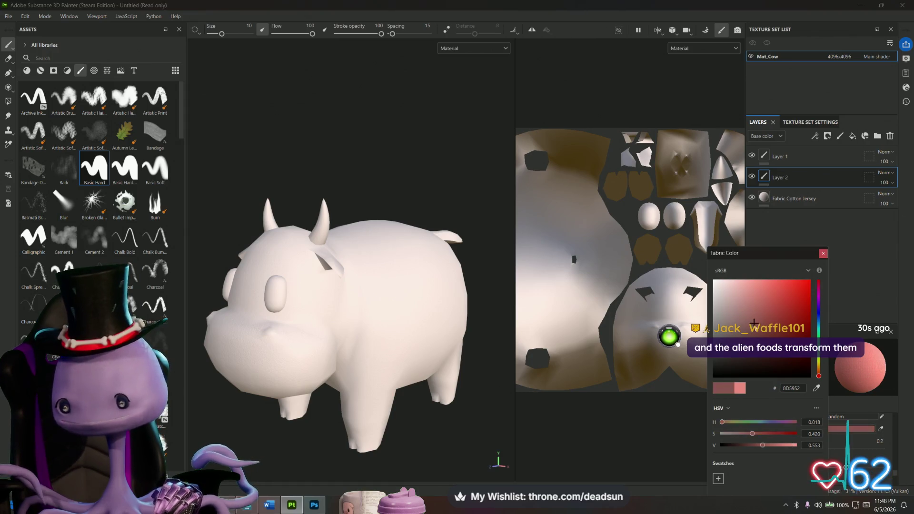
drag(721, 335, 735, 335)
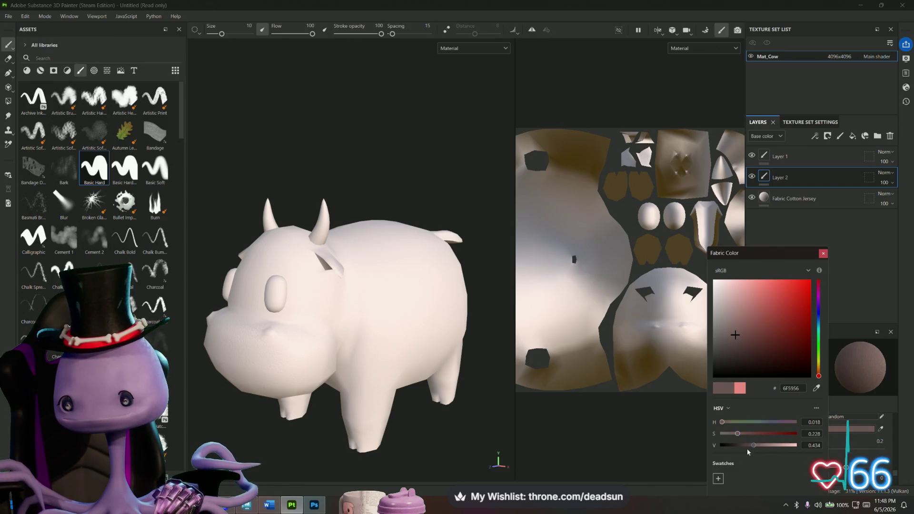
mouse_move(738, 434)
mouse_down()
mouse_move(766, 436)
mouse_move(752, 434)
mouse_move(770, 447)
mouse_move(772, 434)
mouse_move(766, 446)
mouse_move(750, 443)
mouse_move(757, 446)
mouse_up()
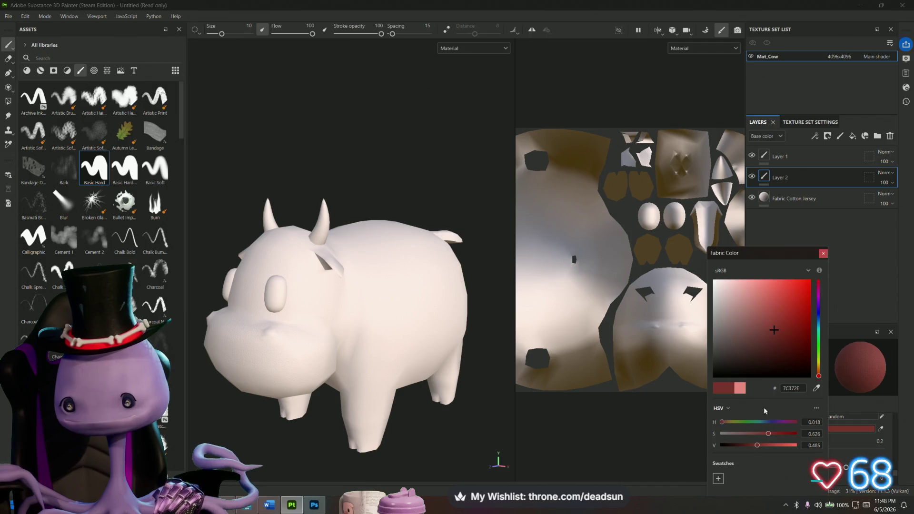
mouse_move(758, 347)
mouse_down()
mouse_move(736, 349)
mouse_move(747, 339)
mouse_up()
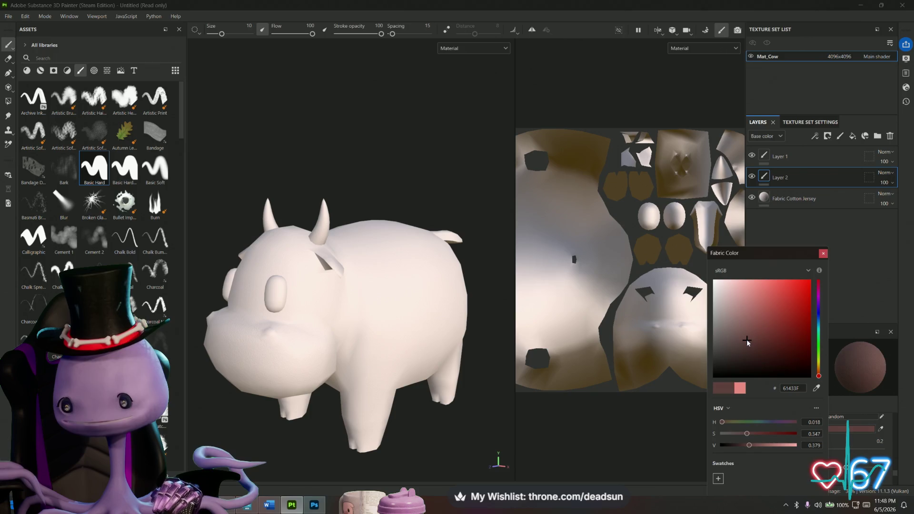
drag(818, 375, 819, 372)
drag(765, 350, 786, 340)
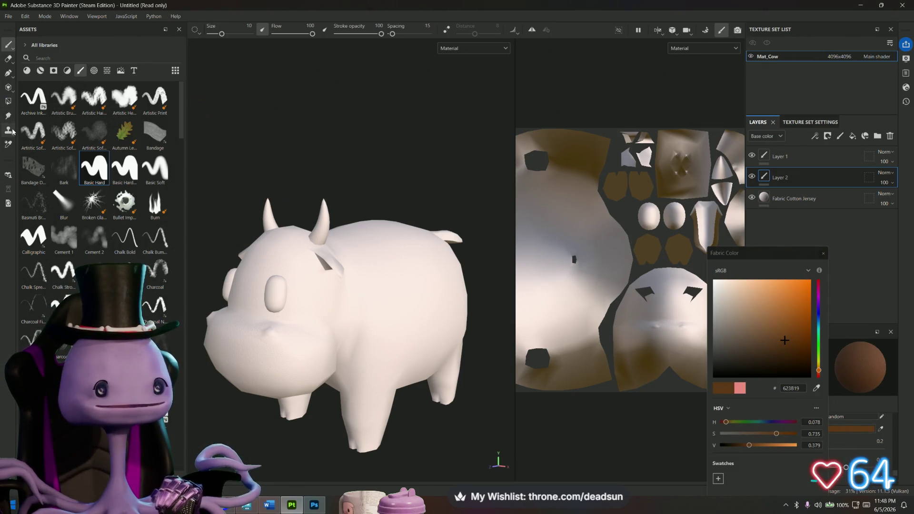
click(8, 101)
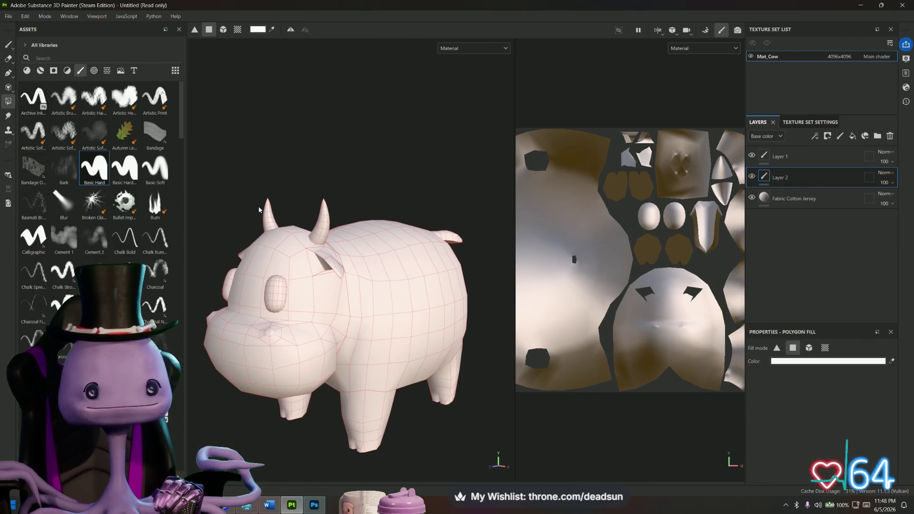
- Set polygon fill to UV chunk mode and mix an orange fill colour
click(239, 31)
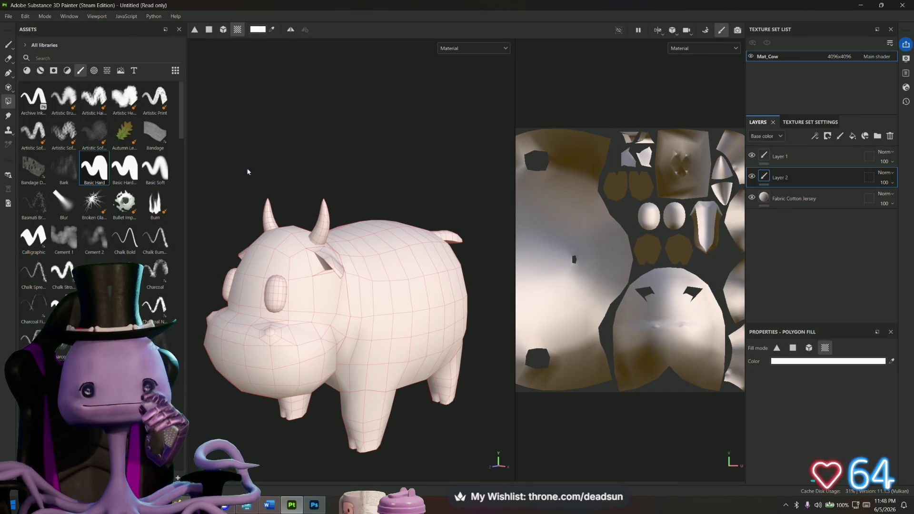
click(267, 213)
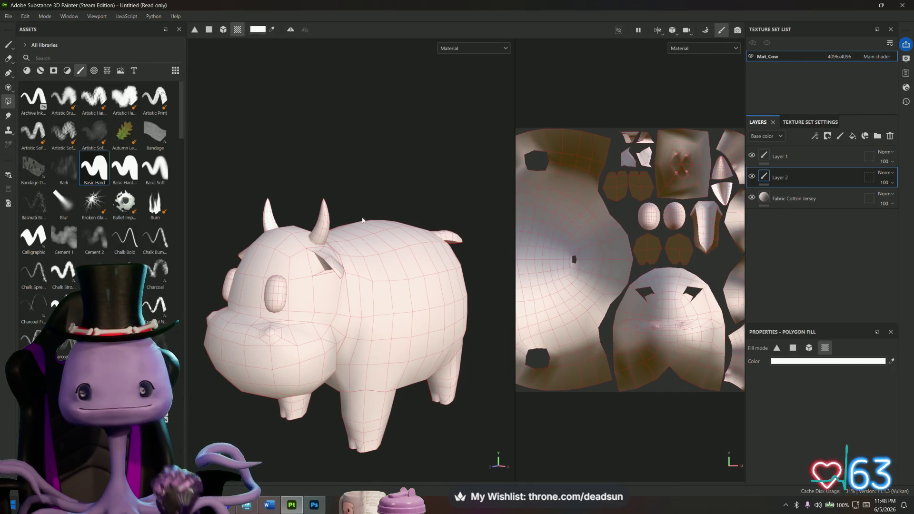
click(799, 361)
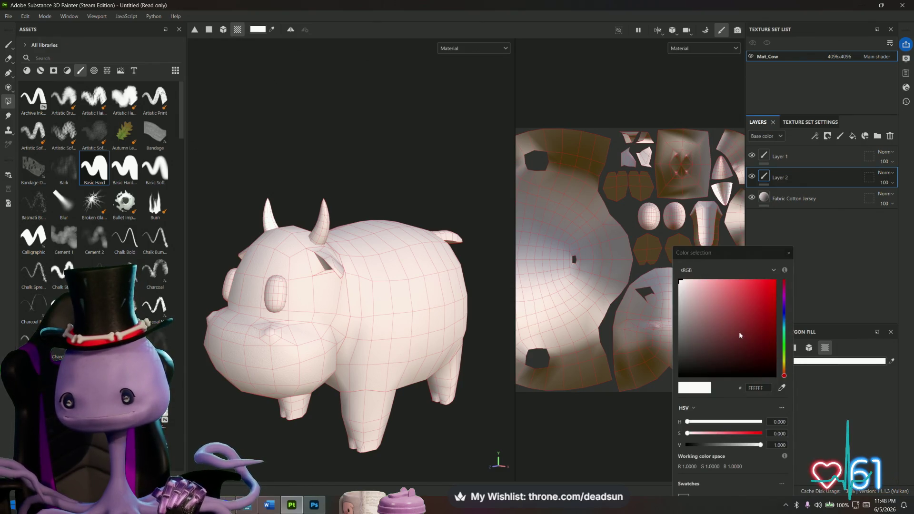
mouse_move(784, 367)
mouse_down()
mouse_move(786, 354)
mouse_move(788, 365)
mouse_up()
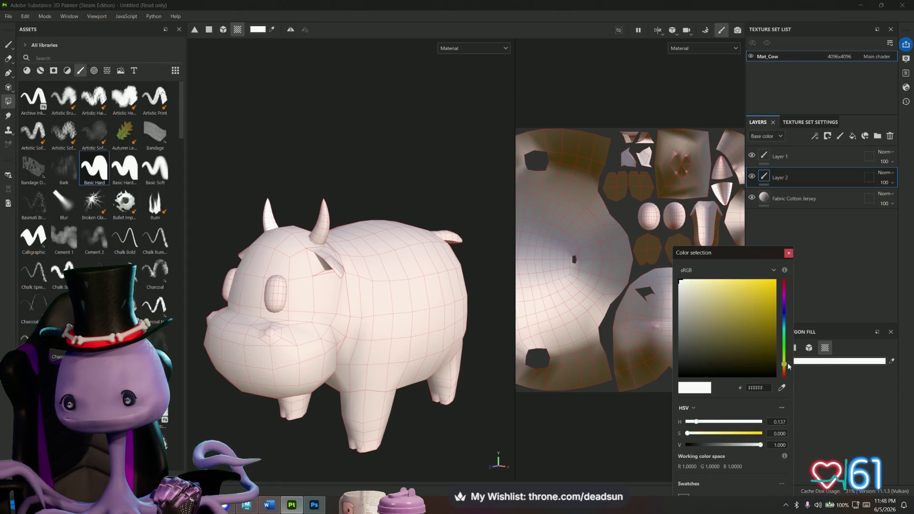
click(753, 323)
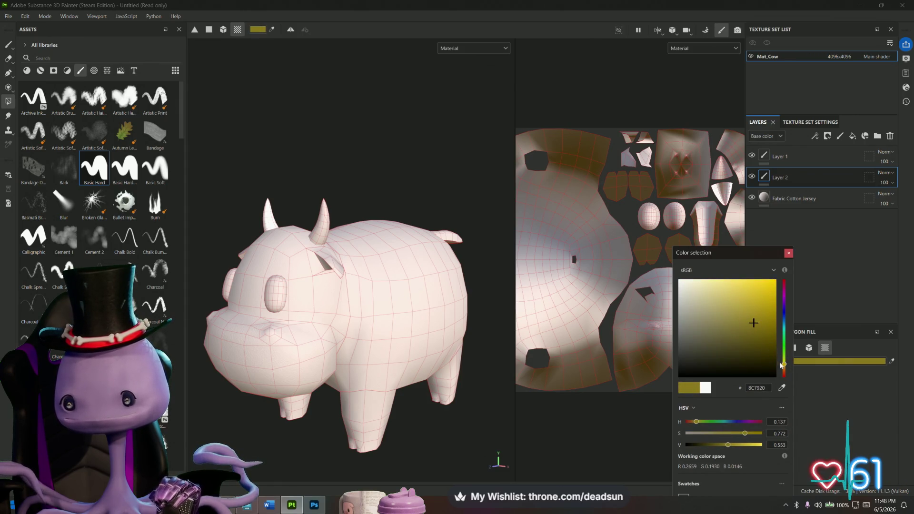
click(785, 367)
drag(785, 368, 785, 370)
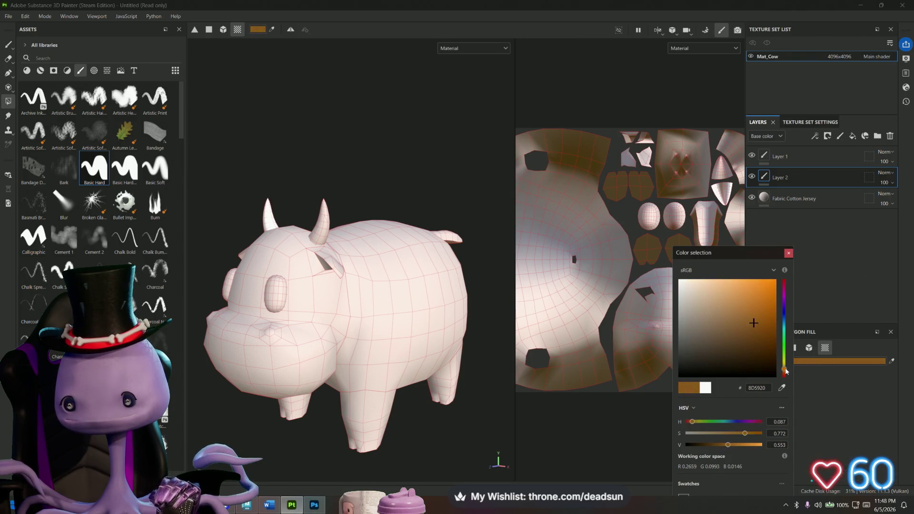
drag(757, 318, 753, 310)
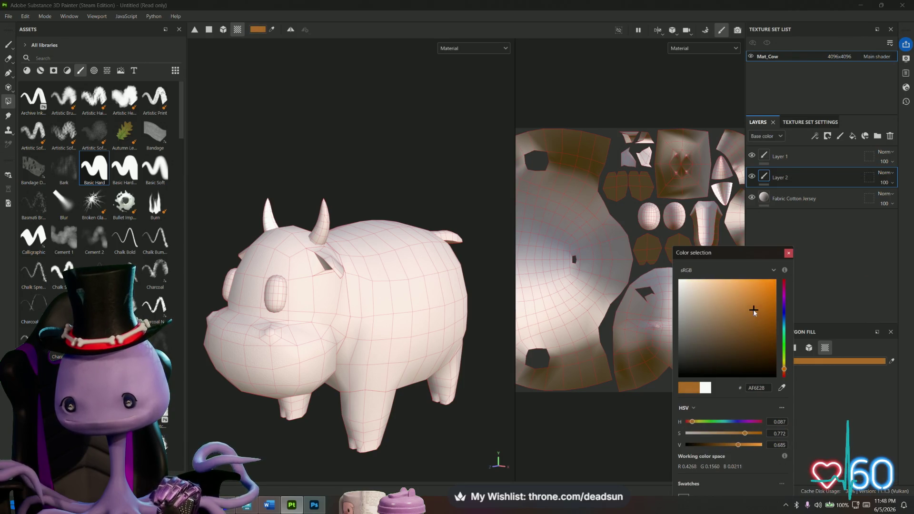
- Fill both horns orange, then darken the colour and refill them dark brown 6F4314
click(323, 225)
click(273, 225)
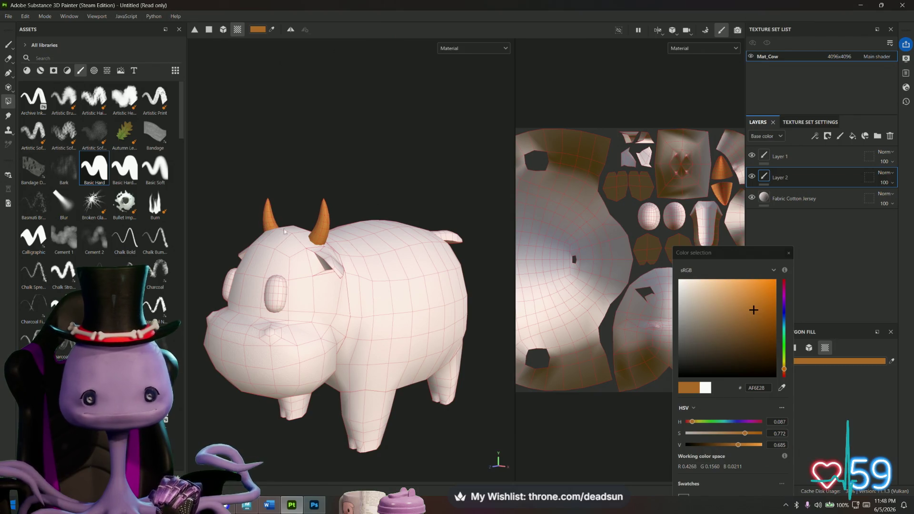
drag(752, 346, 758, 335)
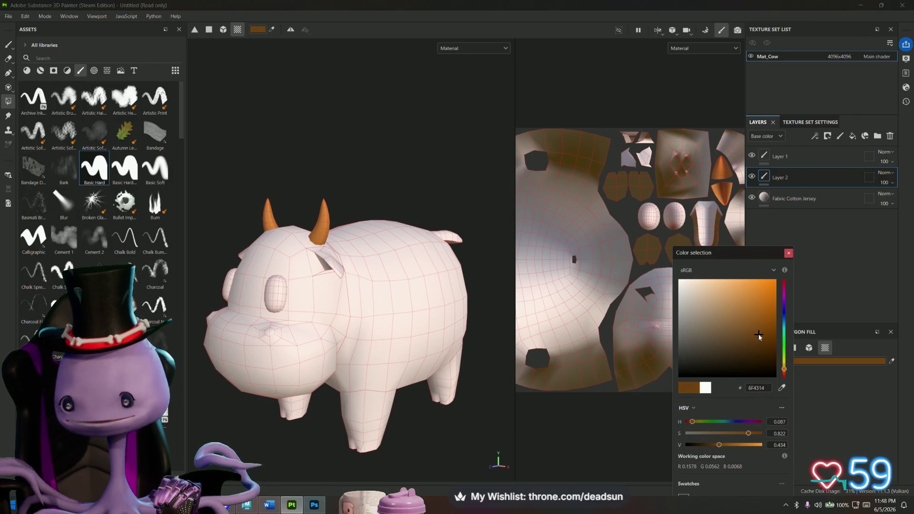
click(322, 217)
click(265, 216)
mouse_move(266, 216)
alt+mouse_down()
mouse_move(310, 285)
mouse_move(375, 337)
mouse_move(335, 341)
mouse_move(381, 332)
mouse_move(361, 334)
alt+mouse_up()
- Fill both eyes with dark grey-brown 3F352B and orbit to a close face view
click(702, 353)
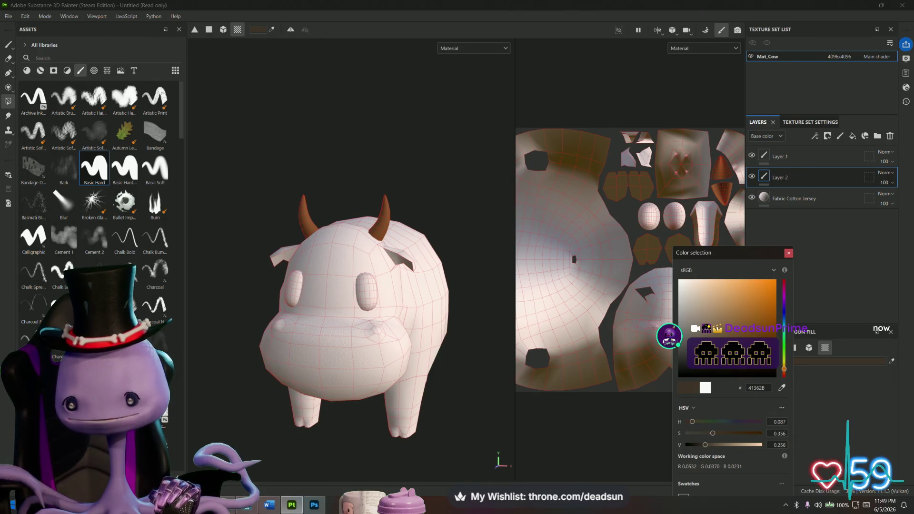
click(368, 291)
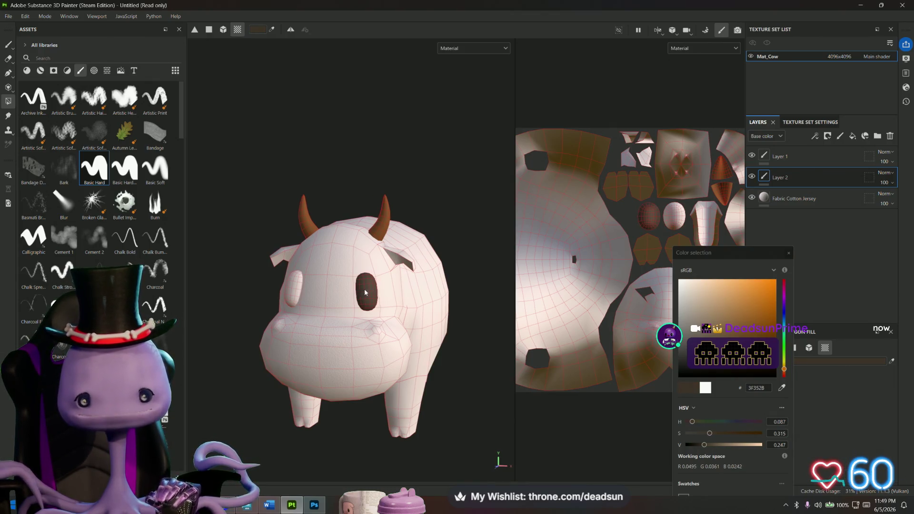
click(294, 289)
mouse_move(293, 289)
alt+mouse_down()
mouse_move(381, 287)
mouse_move(312, 239)
mouse_move(300, 182)
mouse_move(262, 265)
mouse_move(450, 385)
mouse_move(429, 366)
alt+mouse_up()
key(f)
scroll(359, 343, up, 5)
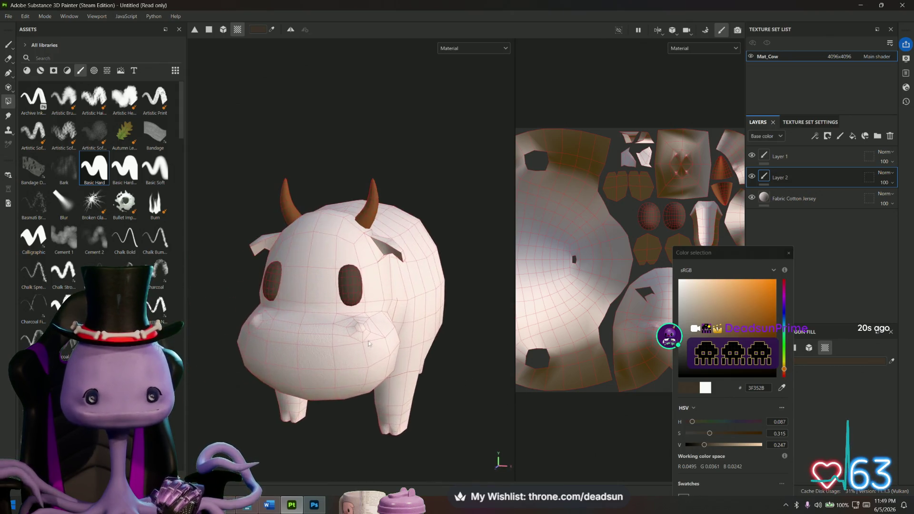
mouse_move(359, 343)
alt+mouse_down()
mouse_move(435, 322)
mouse_move(443, 369)
alt+mouse_up()
- Copy the 3F352B hex code from the fill colour field
drag(766, 388, 742, 388)
right_click(755, 388)
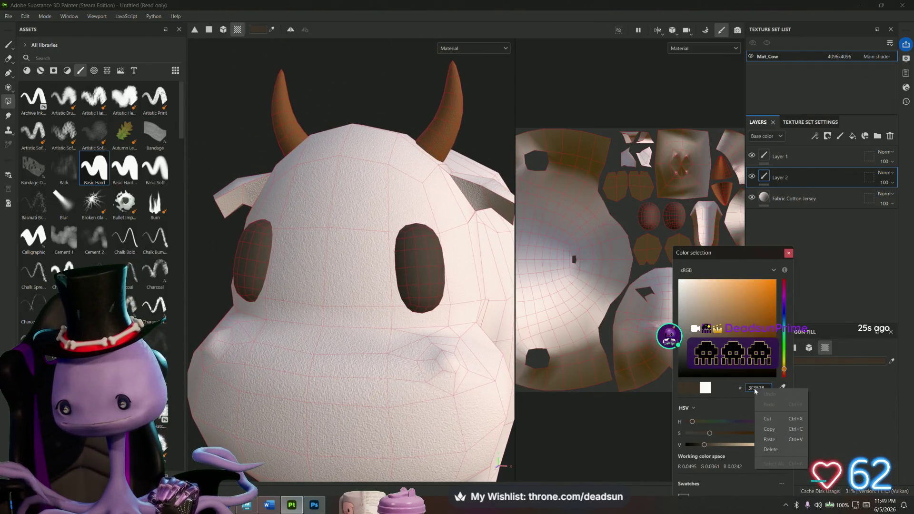
click(769, 429)
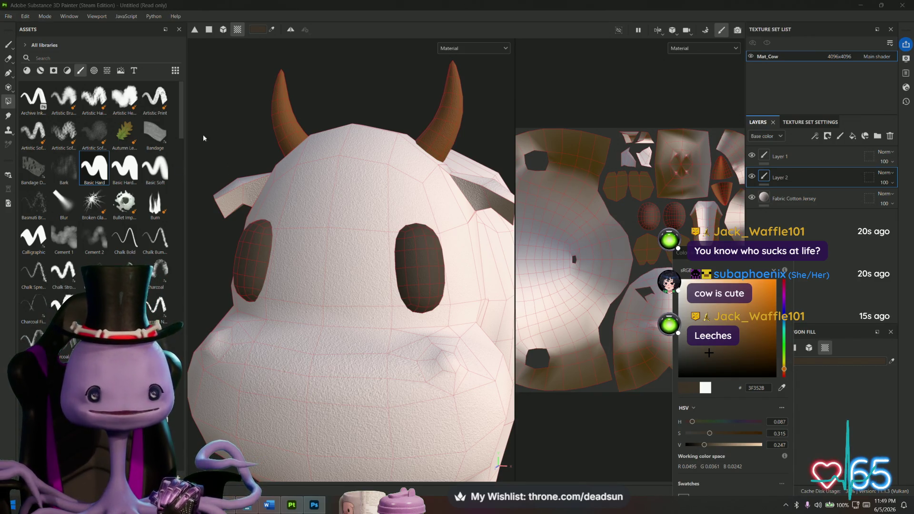
click(8, 45)
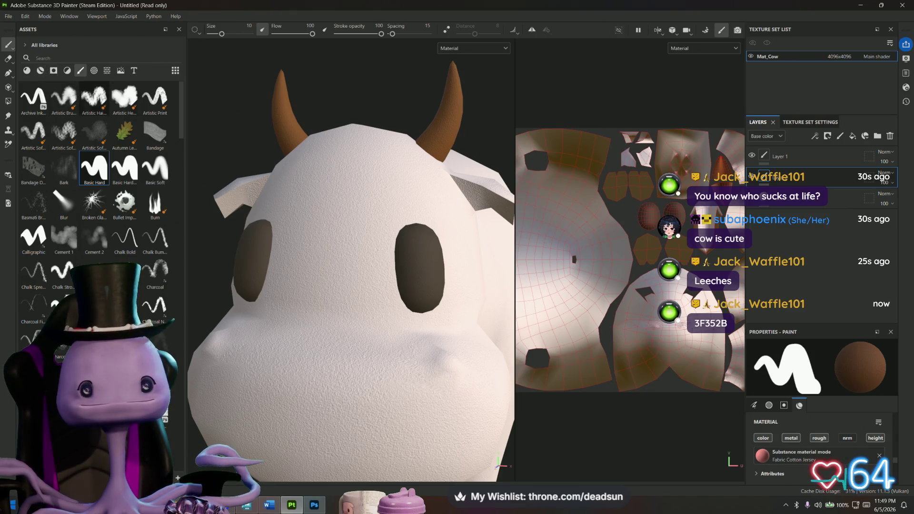
- Set the brush to about size 5 and paint brown strokes around the right eye with Artistic Brush 1
click(211, 34)
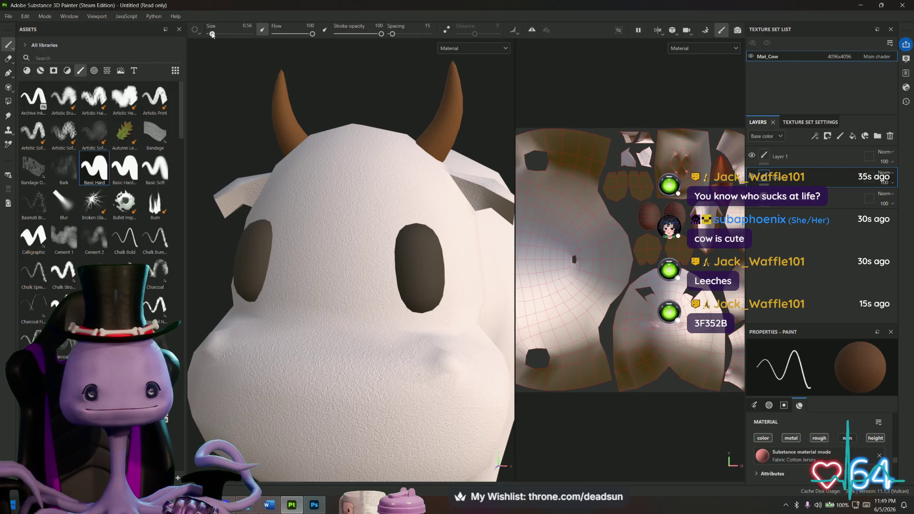
drag(213, 34, 214, 34)
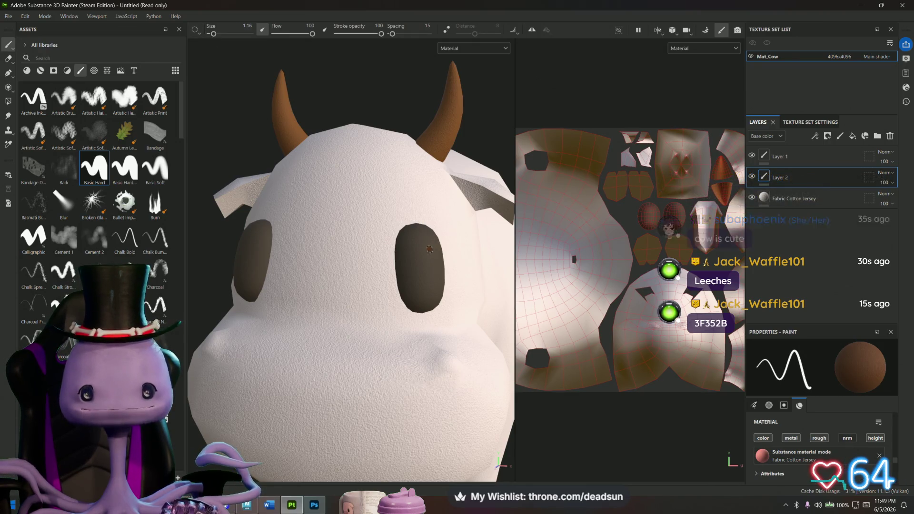
drag(214, 34, 218, 34)
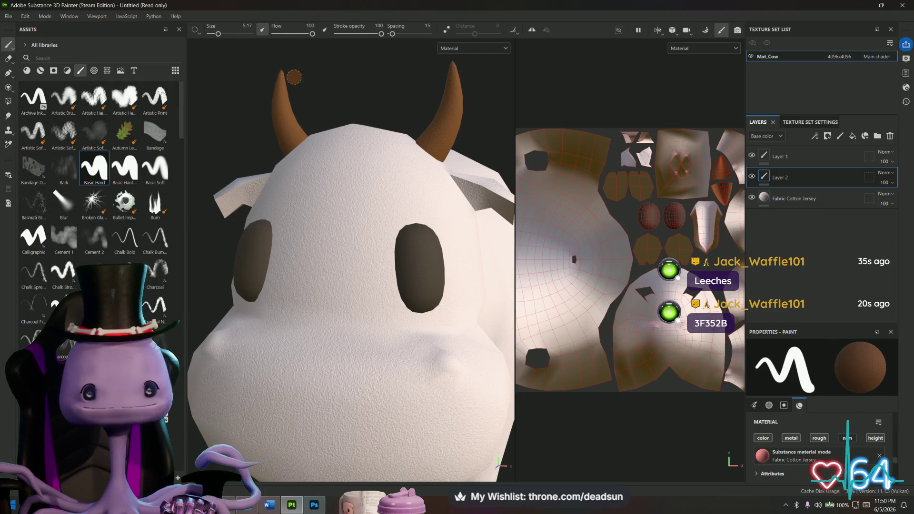
click(63, 98)
mouse_move(410, 255)
mouse_down()
mouse_move(418, 259)
mouse_move(421, 249)
mouse_up()
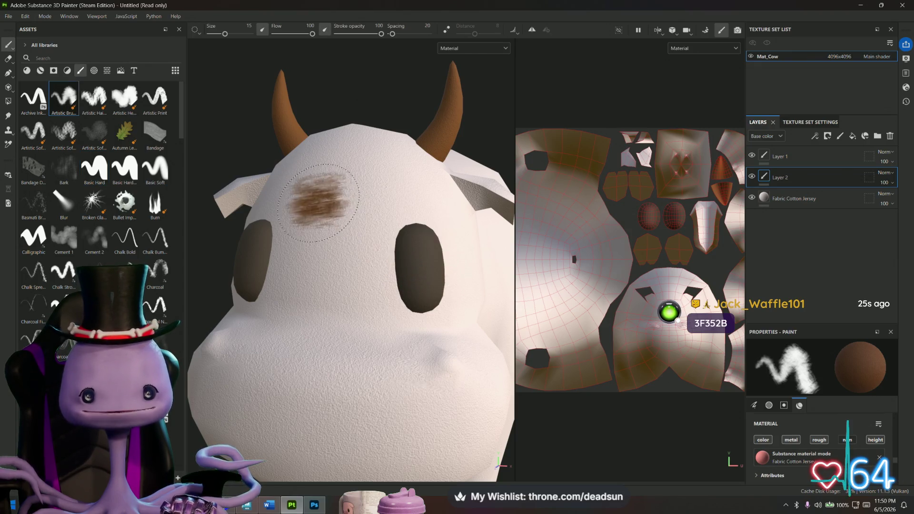
- Switch back to the Basic Hard brush at size 3 and orbit to a side view
click(95, 169)
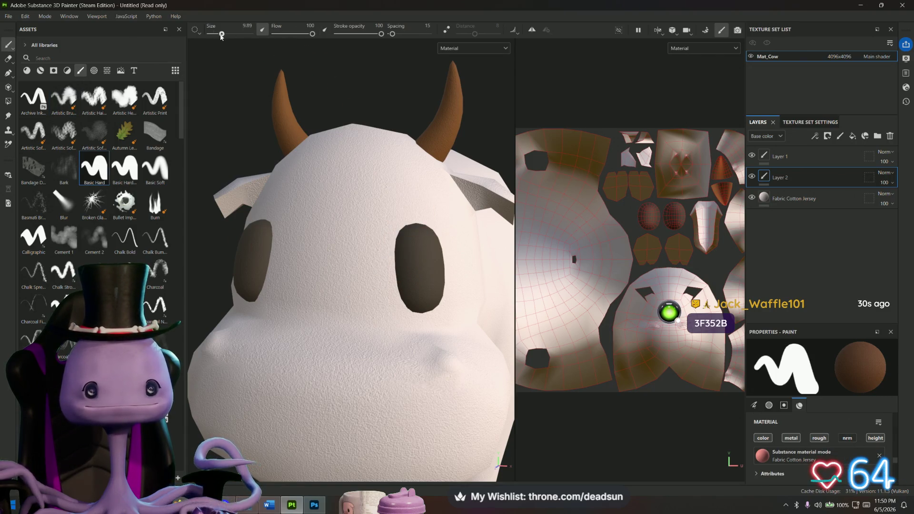
drag(221, 35, 215, 36)
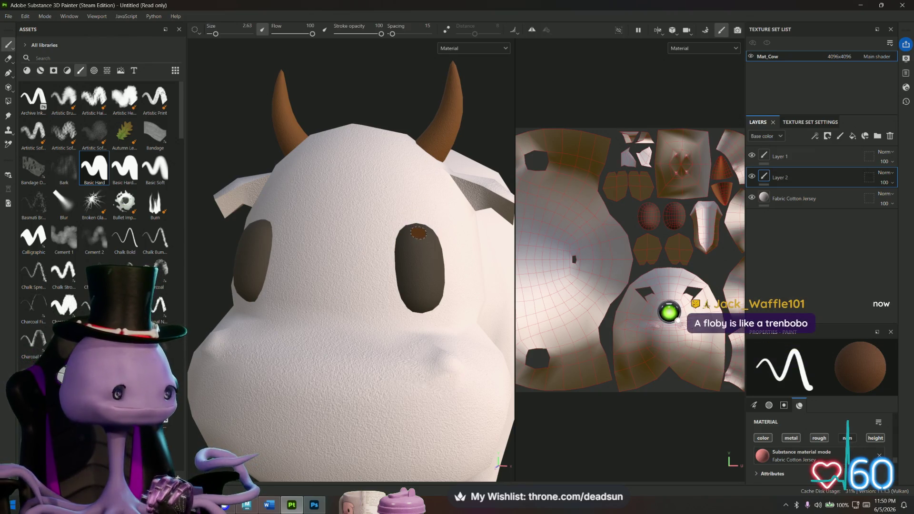
scroll(420, 236, down, 5)
mouse_move(420, 236)
alt+mouse_down()
mouse_move(305, 272)
mouse_move(350, 256)
mouse_move(279, 229)
mouse_move(340, 259)
mouse_move(361, 254)
alt+mouse_up()
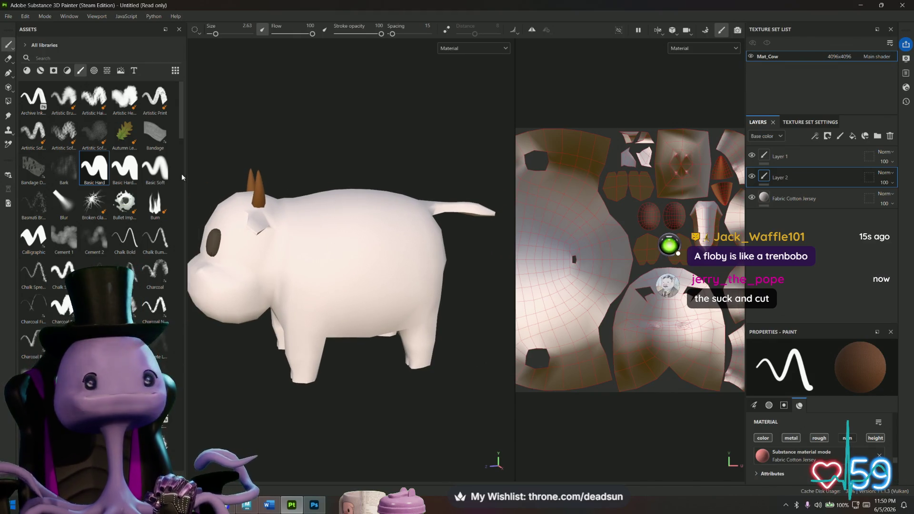
- Enlarge the brush to 31.9 and pick a near-black Fabric Color
drag(218, 34, 224, 33)
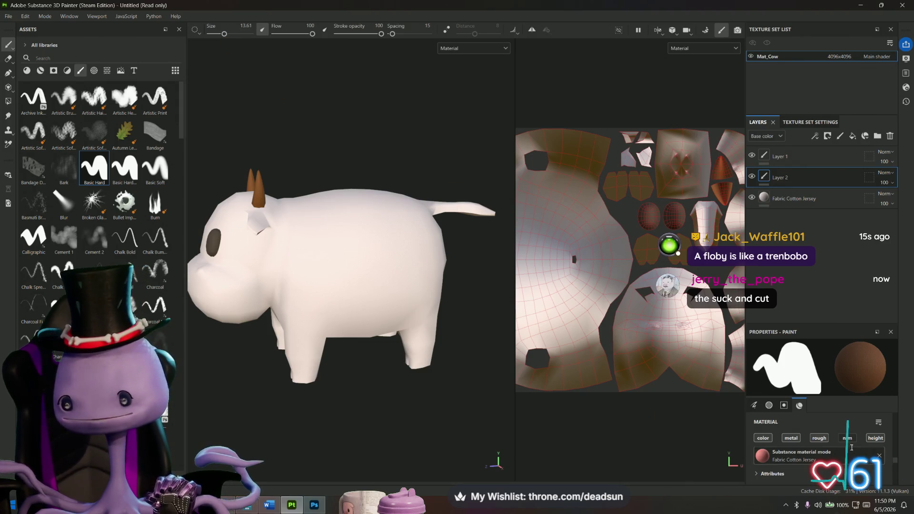
scroll(851, 443, down, 3)
click(804, 464)
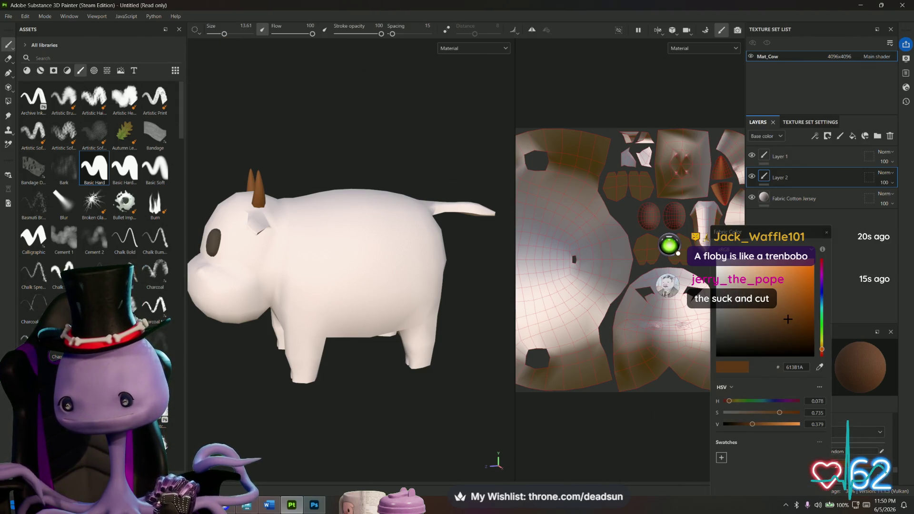
click(742, 349)
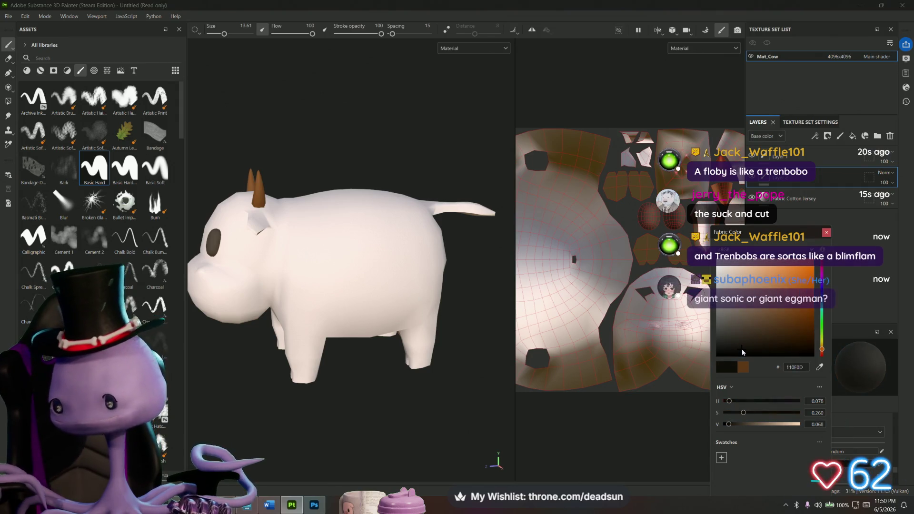
click(828, 232)
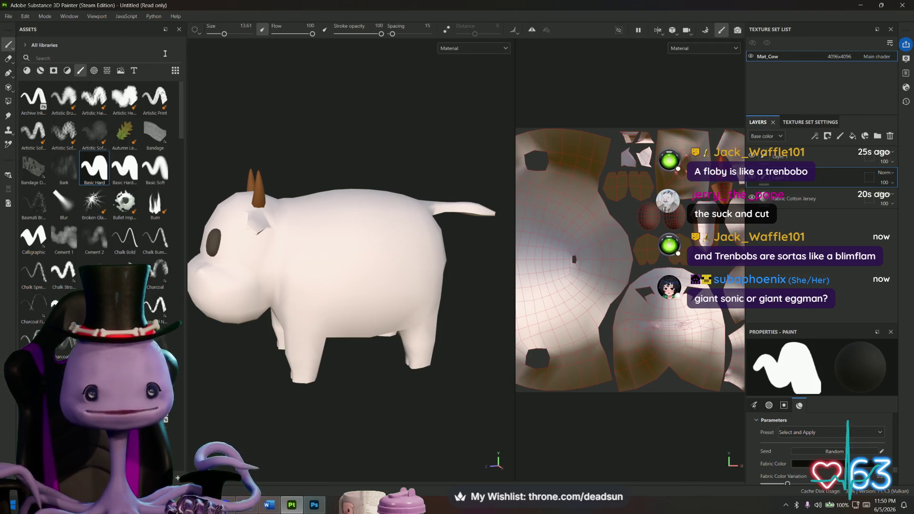
drag(224, 34, 232, 35)
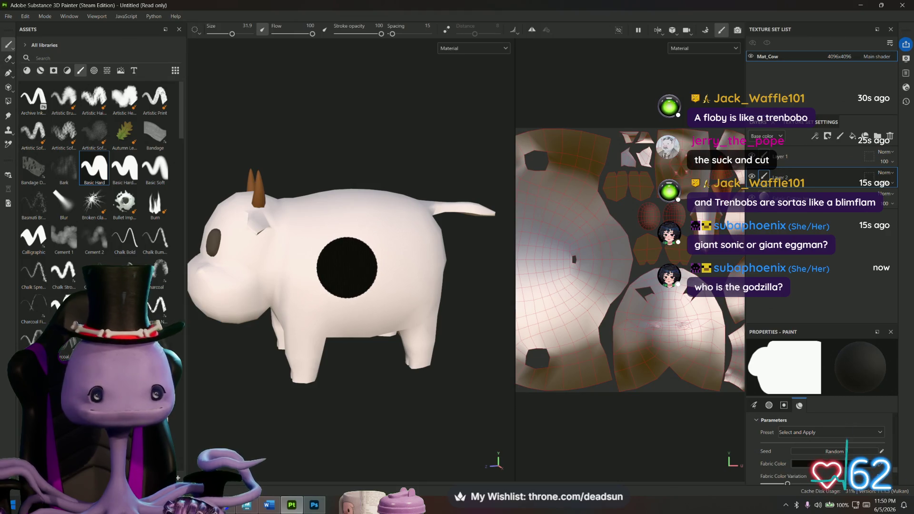
mouse_move(337, 149)
alt+mouse_down()
mouse_move(319, 149)
mouse_move(370, 116)
mouse_move(361, 122)
alt+mouse_up()
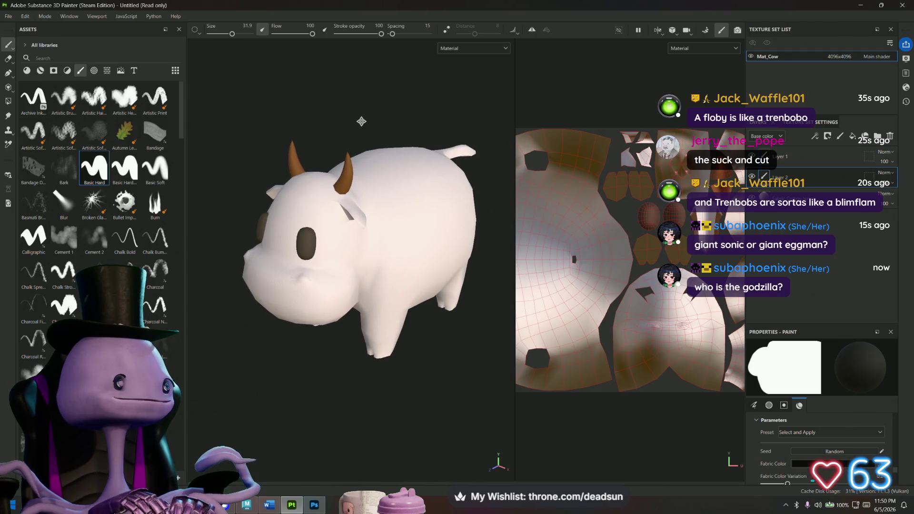
mouse_move(258, 365)
alt+mouse_down()
mouse_move(251, 375)
mouse_move(241, 351)
alt+mouse_up()
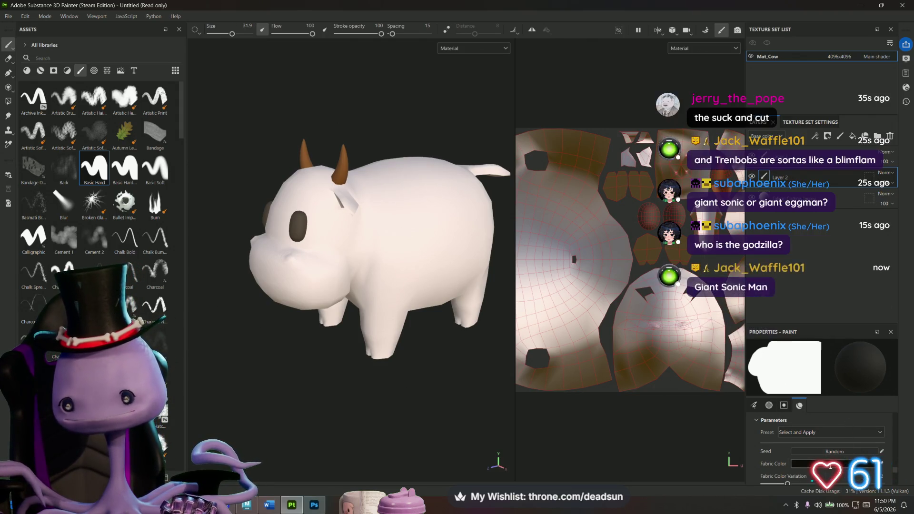
- Change the Fabric Color to salmon pink D48C75 and orbit to a side view of the head
click(809, 463)
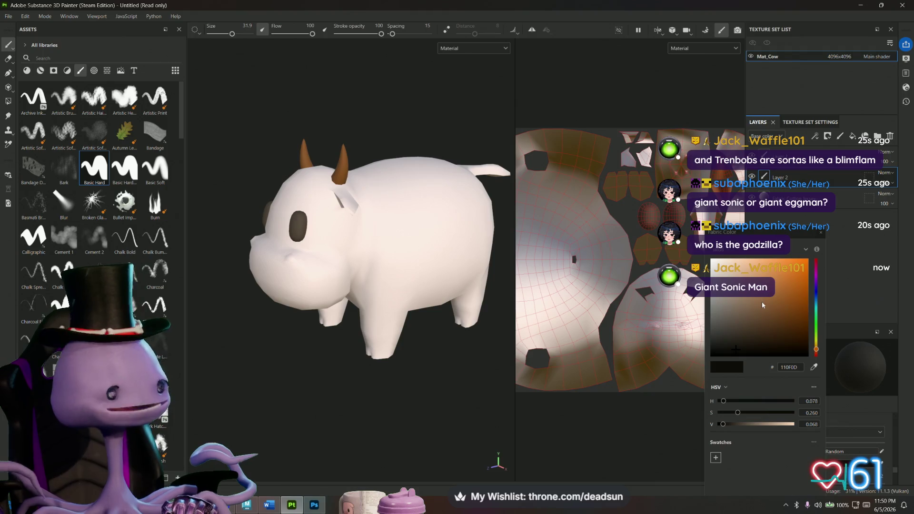
click(816, 351)
drag(818, 351, 820, 355)
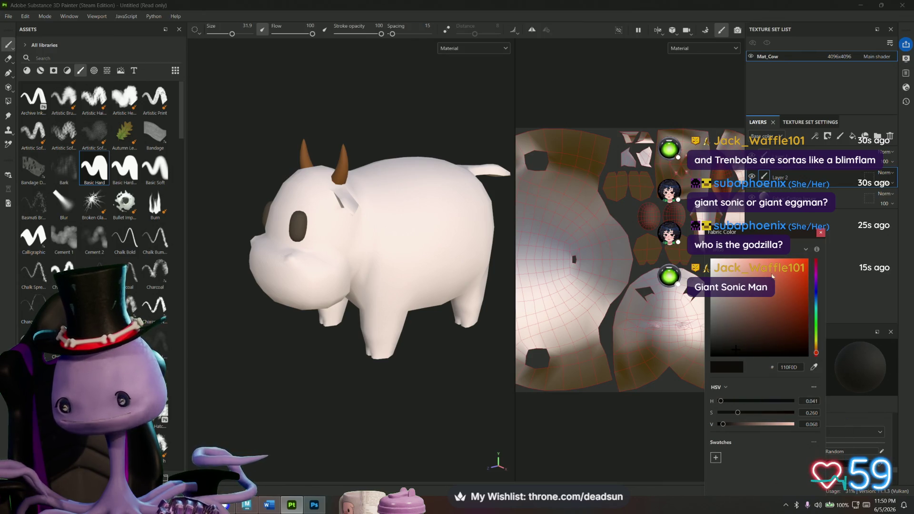
click(757, 275)
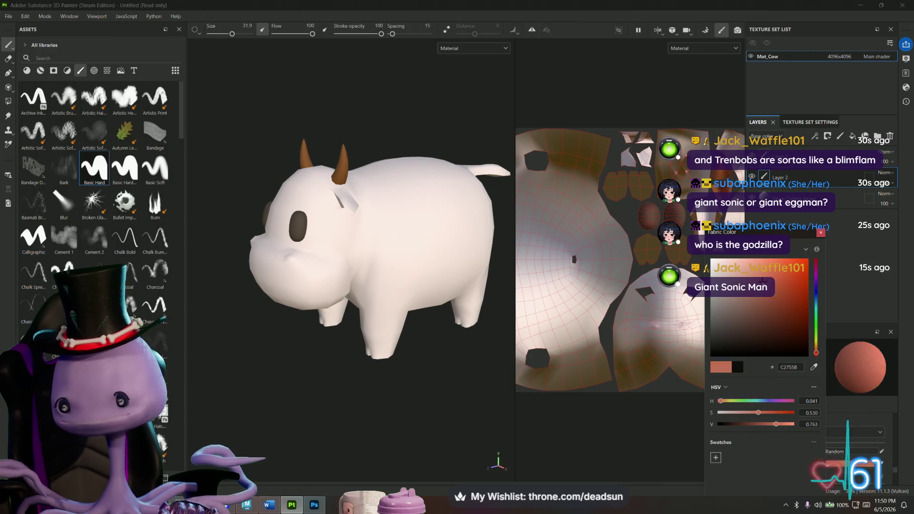
click(754, 274)
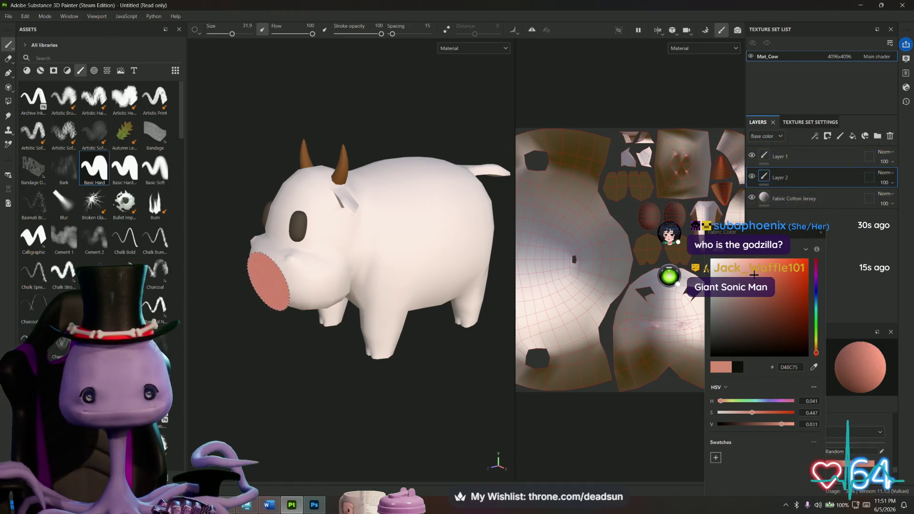
scroll(255, 367, up, 5)
mouse_move(410, 435)
alt+mouse_down()
mouse_move(312, 407)
mouse_move(251, 414)
mouse_move(265, 385)
alt+mouse_up()
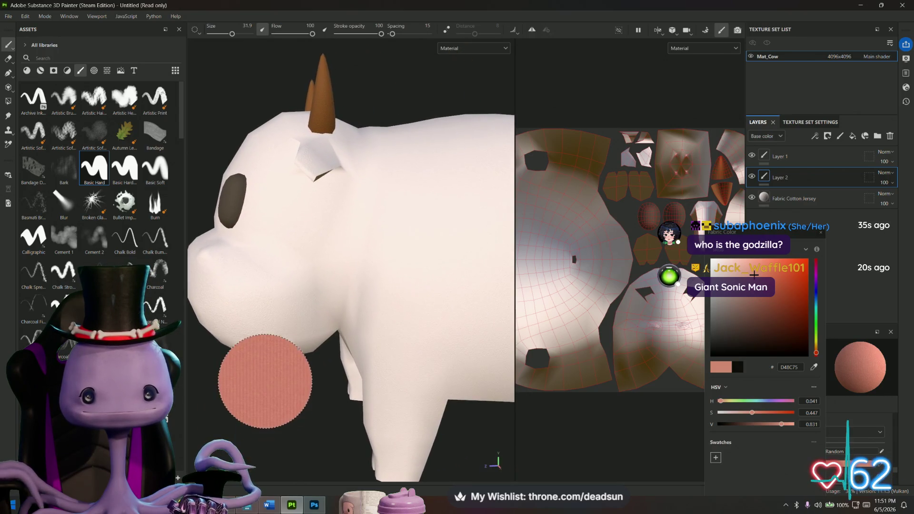
- Bake Mat_Cow's mesh maps at 4096 and return to painting mode
click(706, 30)
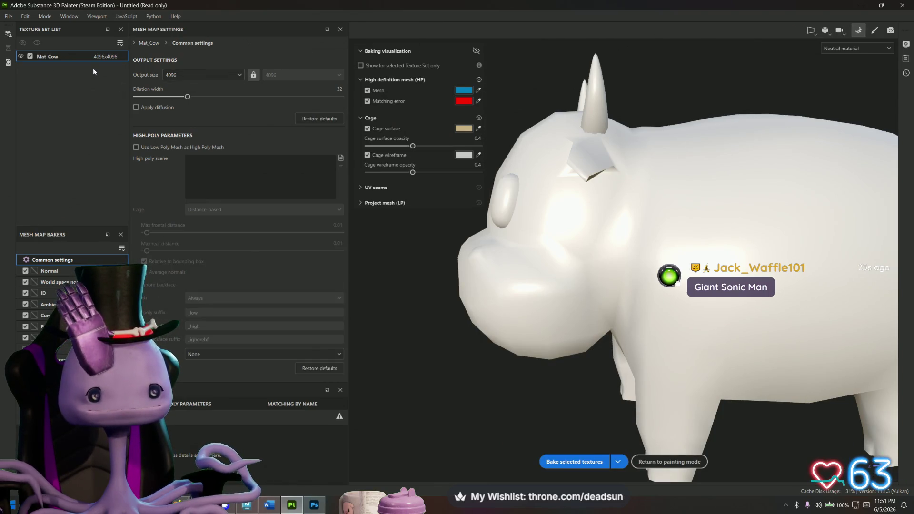
click(575, 461)
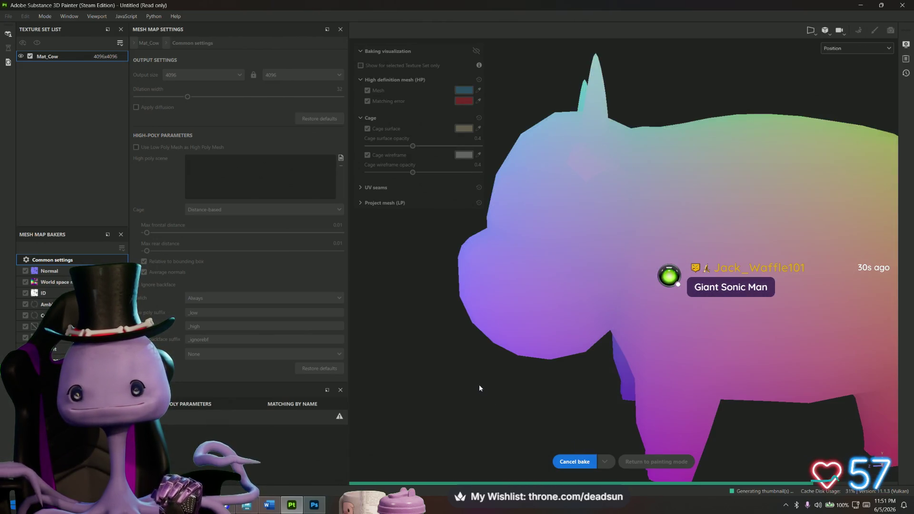
mouse_move(484, 384)
alt+mouse_down()
mouse_move(506, 388)
mouse_move(786, 204)
alt+mouse_up()
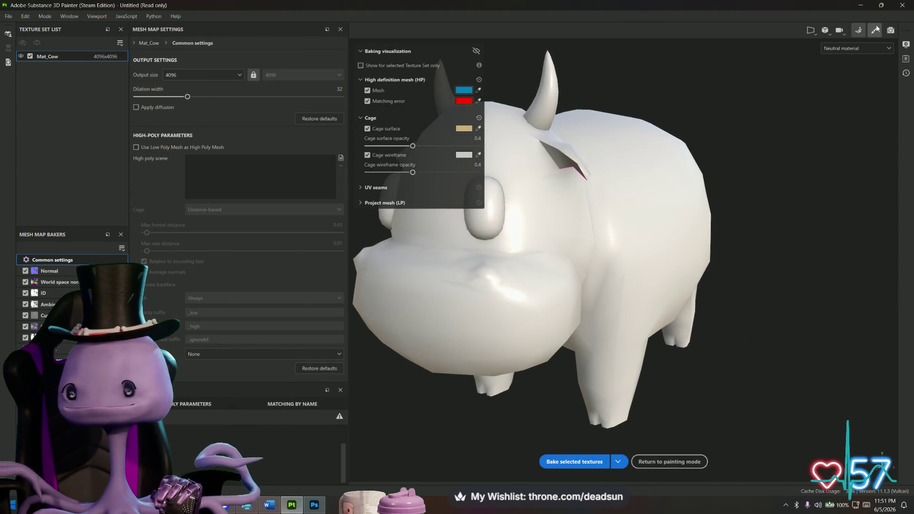
click(873, 29)
scroll(377, 400, up, 5)
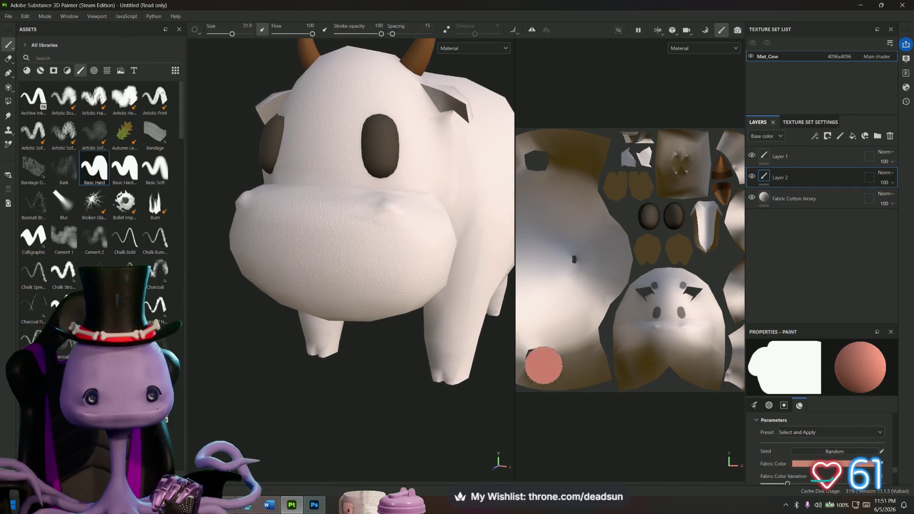
- Enable X-axis mirror symmetry on the front-facing cow and shrink the brush to 1.97
mouse_move(378, 400)
alt+mouse_down()
mouse_move(327, 433)
mouse_move(410, 427)
alt+mouse_up()
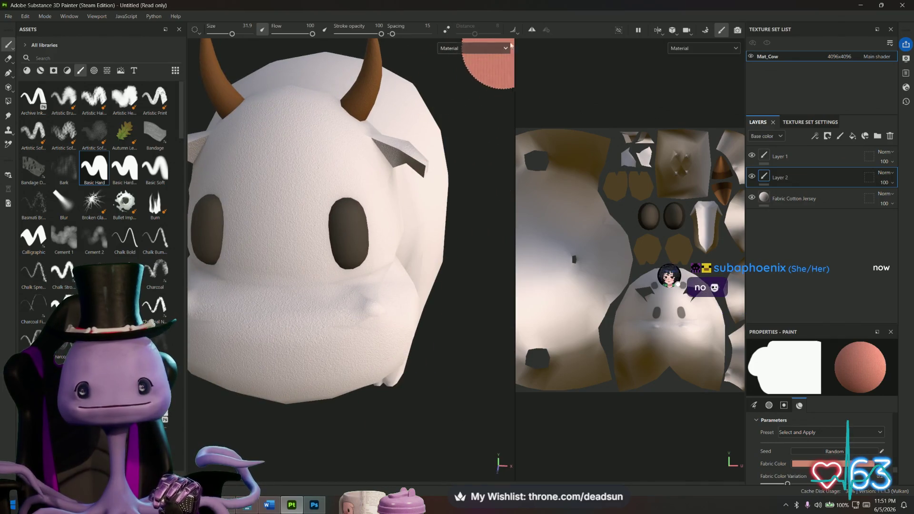
click(532, 30)
click(547, 31)
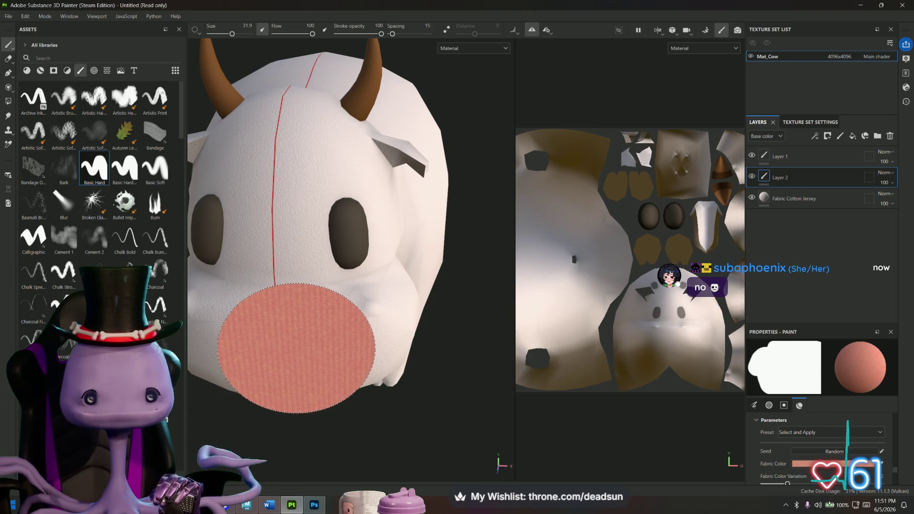
mouse_move(367, 393)
alt+mouse_down()
mouse_move(420, 371)
mouse_move(373, 369)
mouse_move(351, 332)
alt+mouse_up()
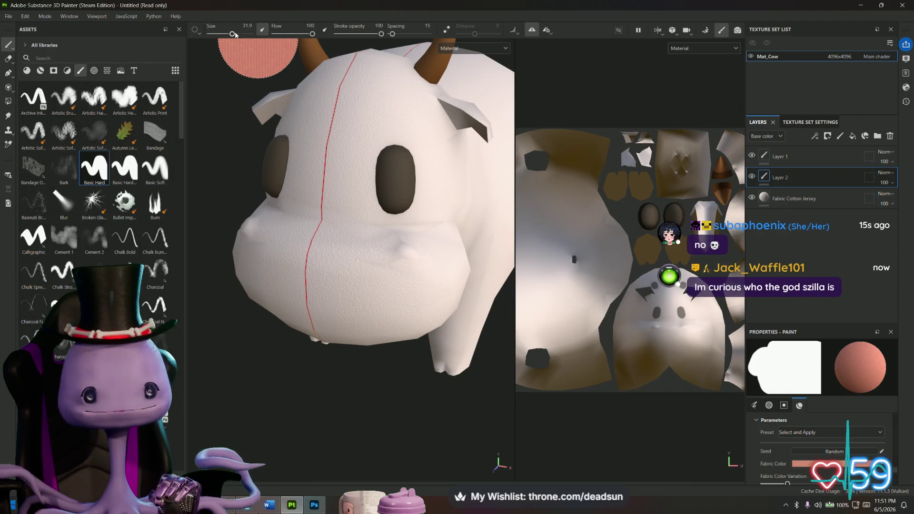
drag(235, 35, 215, 34)
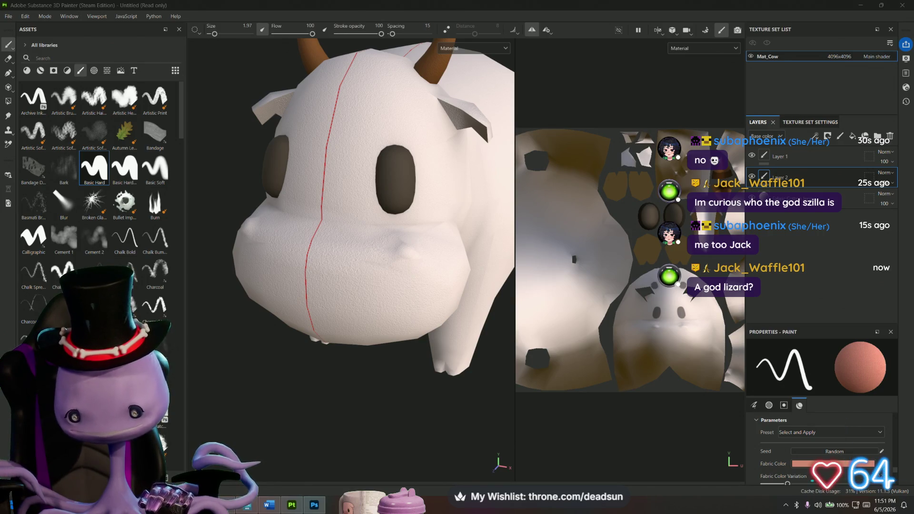
- Browse the Godzilla Google Images results, preview the Wikizilla image, then close the tab
key(alt+Tab)
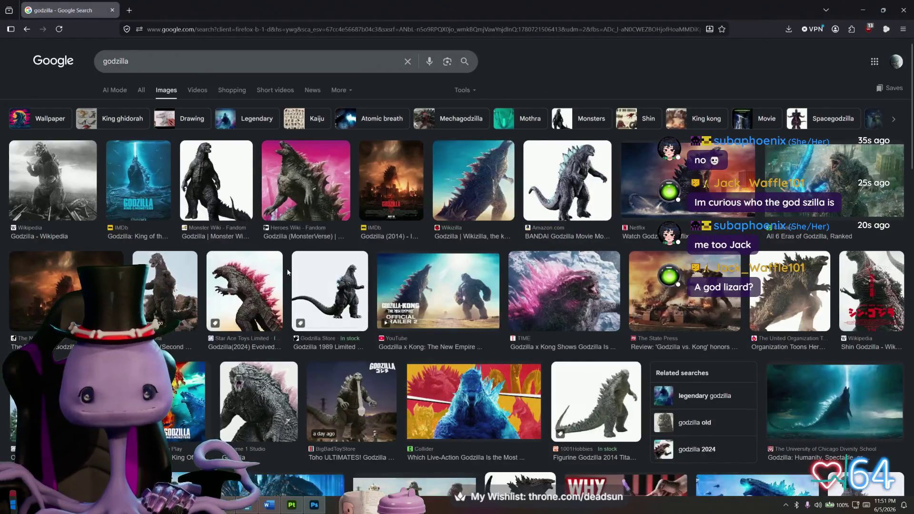
scroll(288, 272, down, 1)
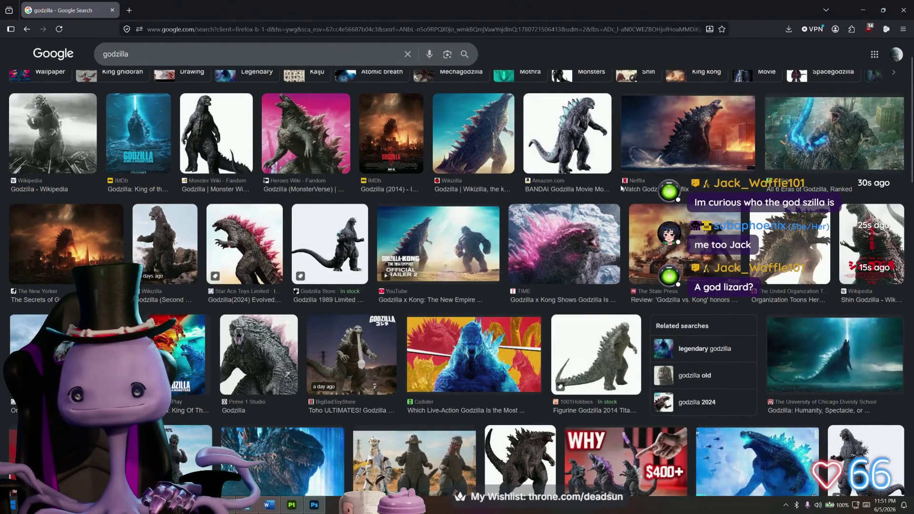
scroll(613, 189, down, 1)
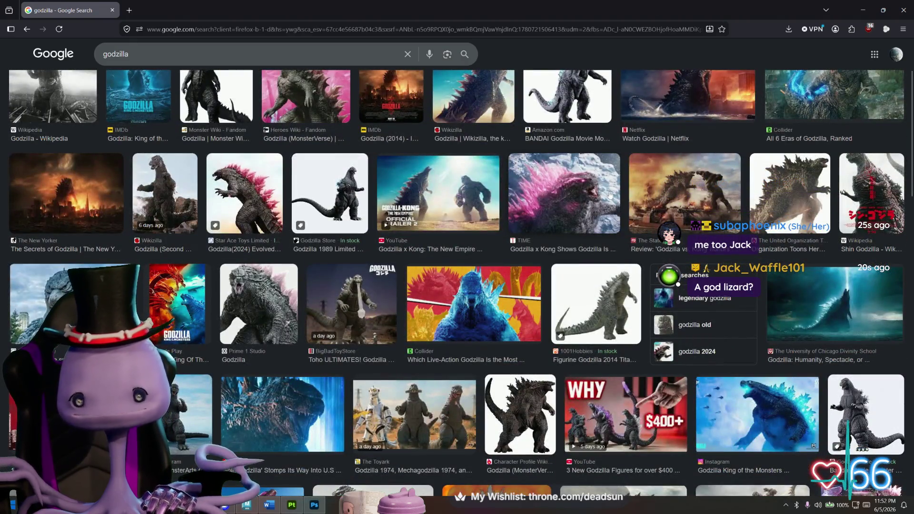
scroll(609, 200, up, 1)
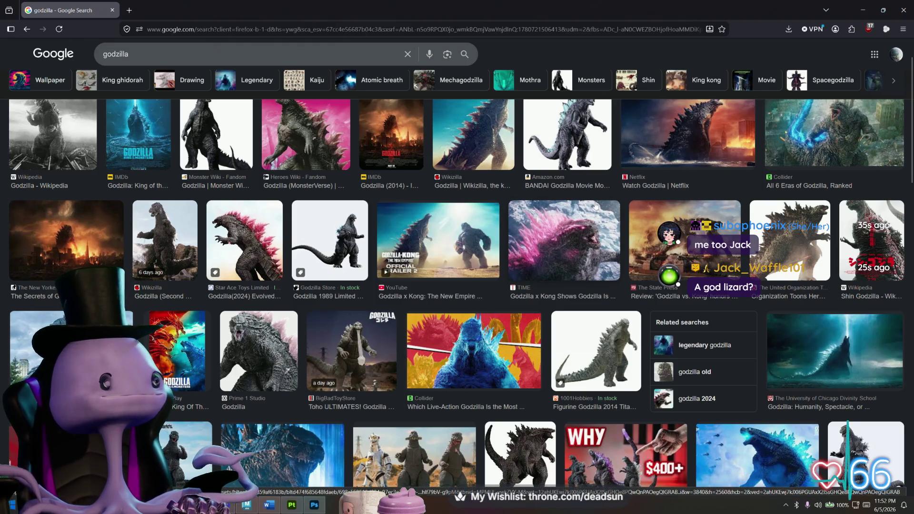
scroll(567, 198, up, 2)
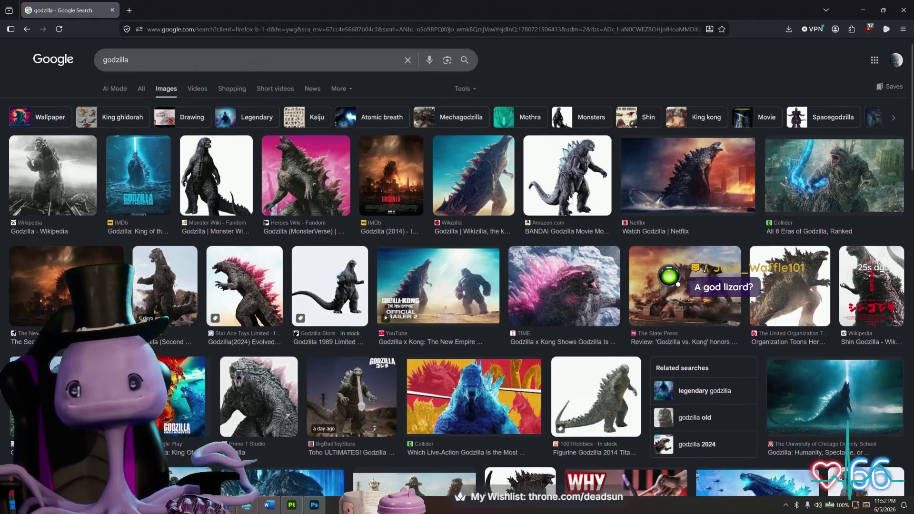
click(474, 199)
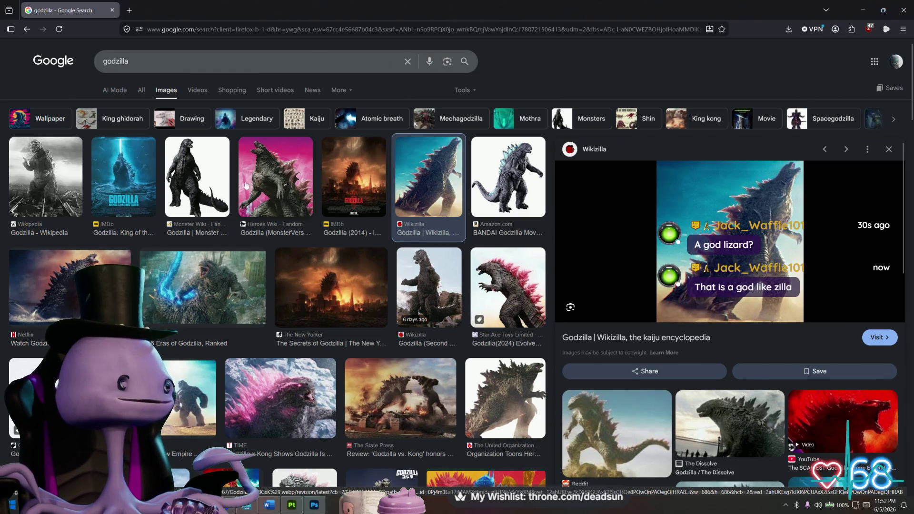
scroll(219, 228, down, 2)
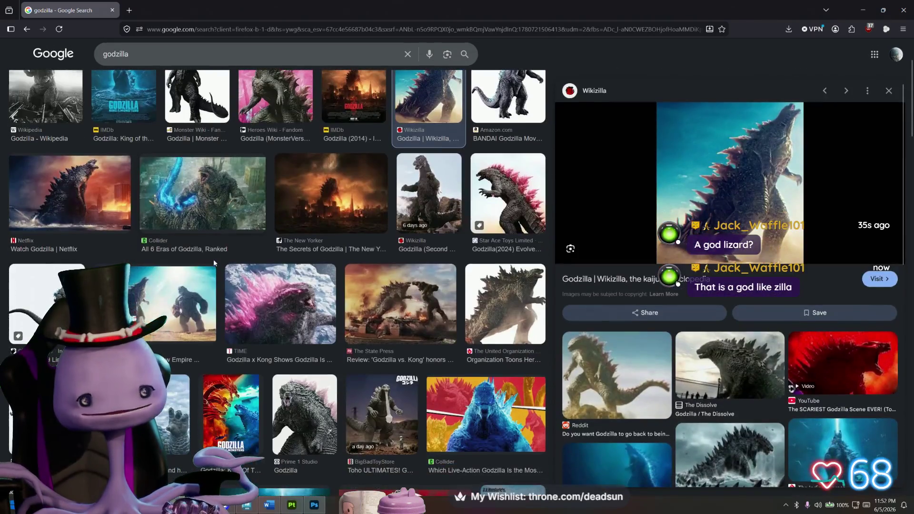
scroll(312, 232, down, 1)
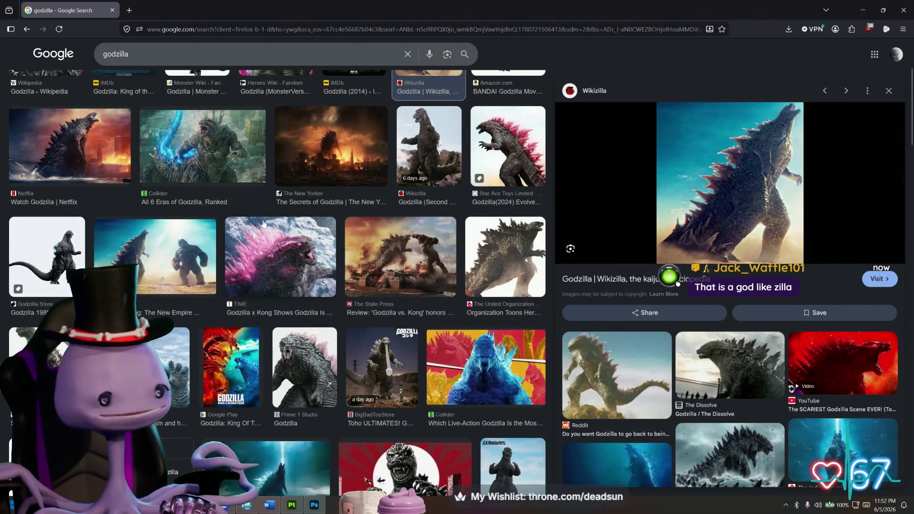
scroll(263, 224, down, 1)
scroll(238, 219, up, 2)
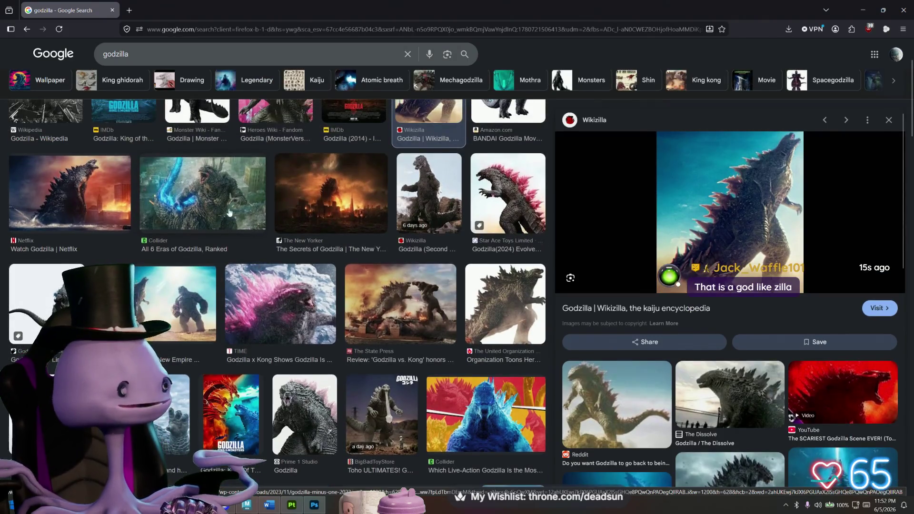
click(112, 10)
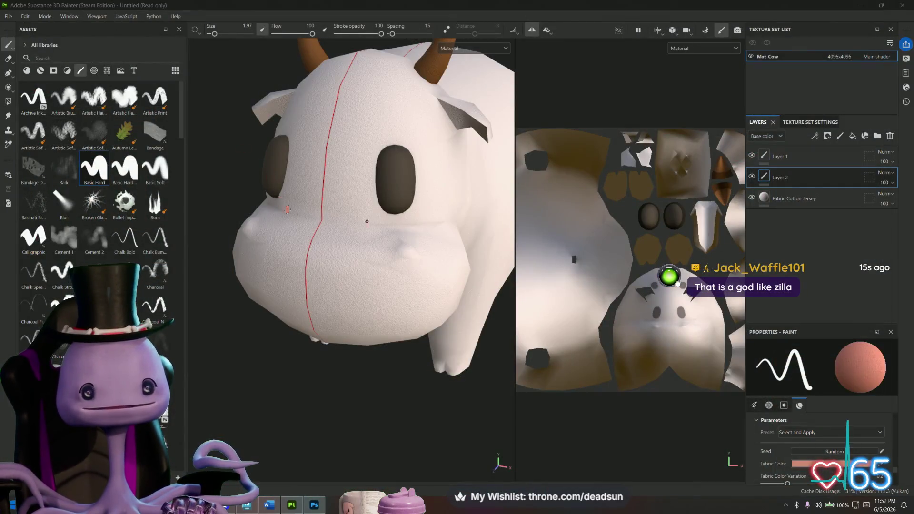
- Set brush size to 6.77, undo a test pink dab on the snout, and review the paint properties
click(219, 36)
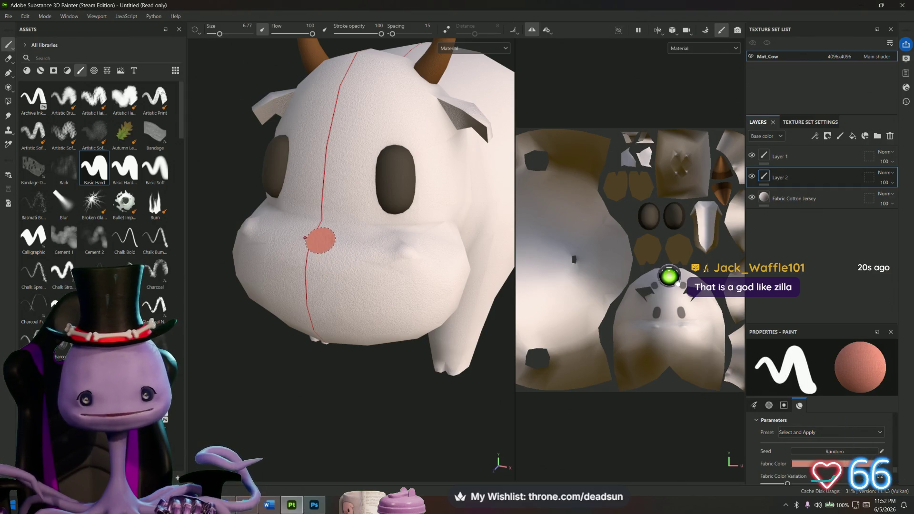
click(316, 234)
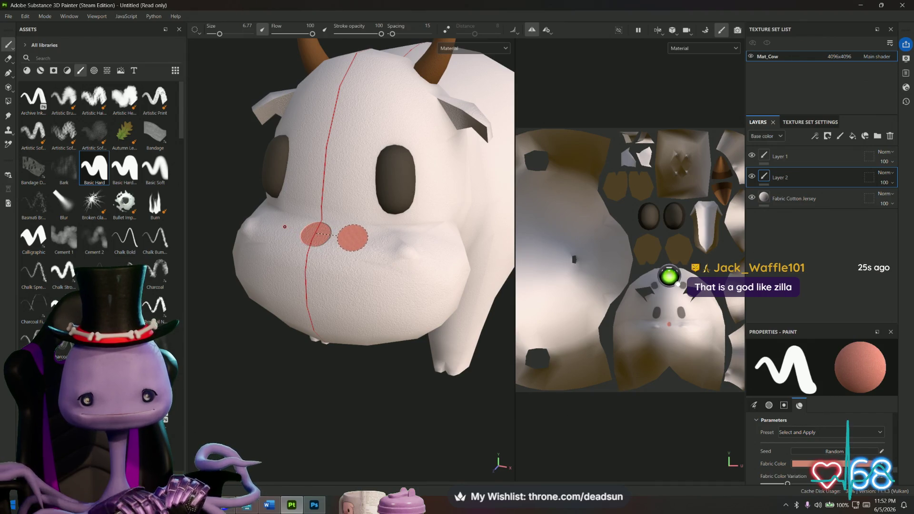
key(ctrl+z)
scroll(825, 424, down, 5)
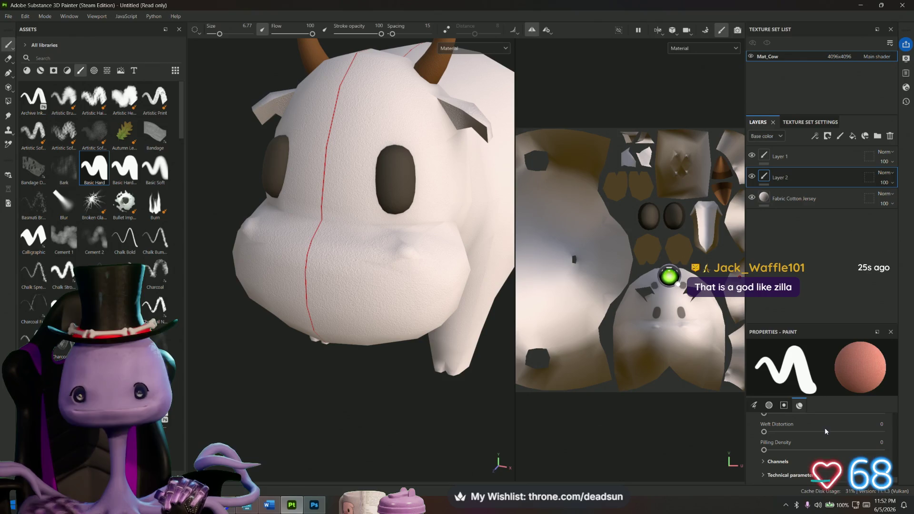
scroll(823, 435, up, 3)
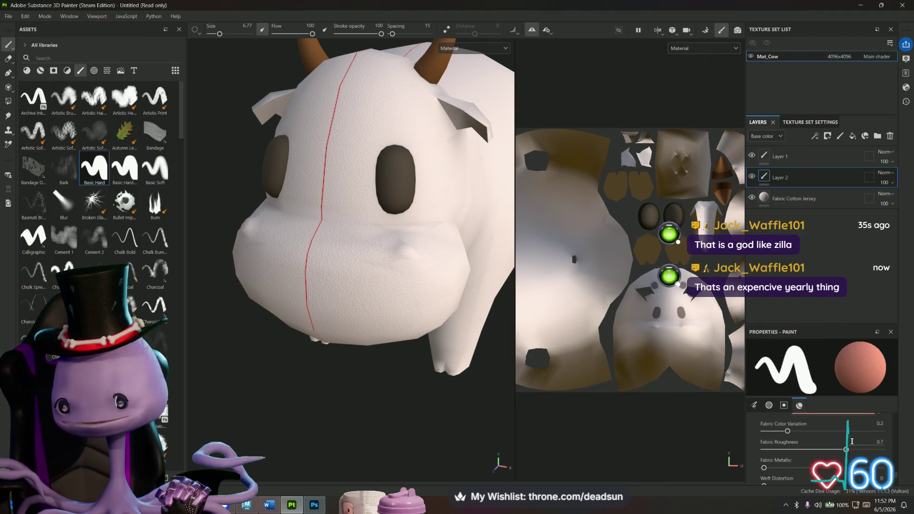
scroll(850, 442, down, 3)
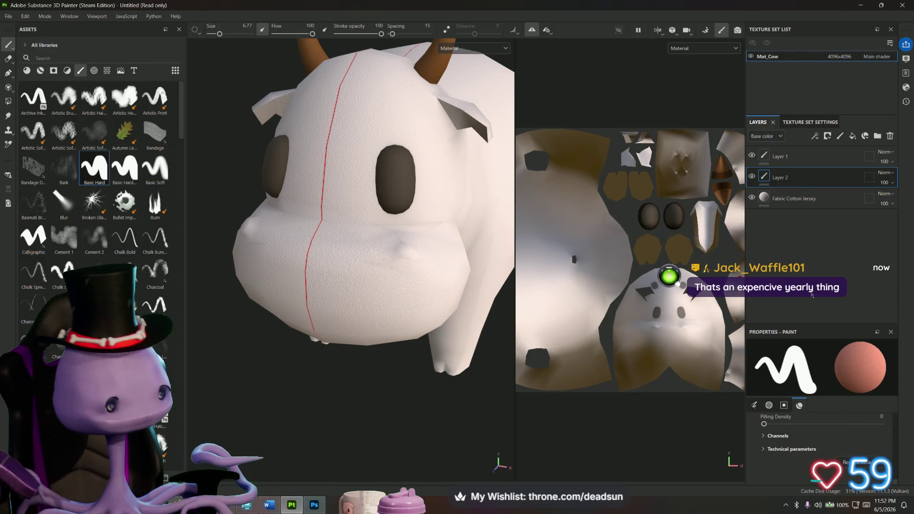
scroll(803, 417, up, 10)
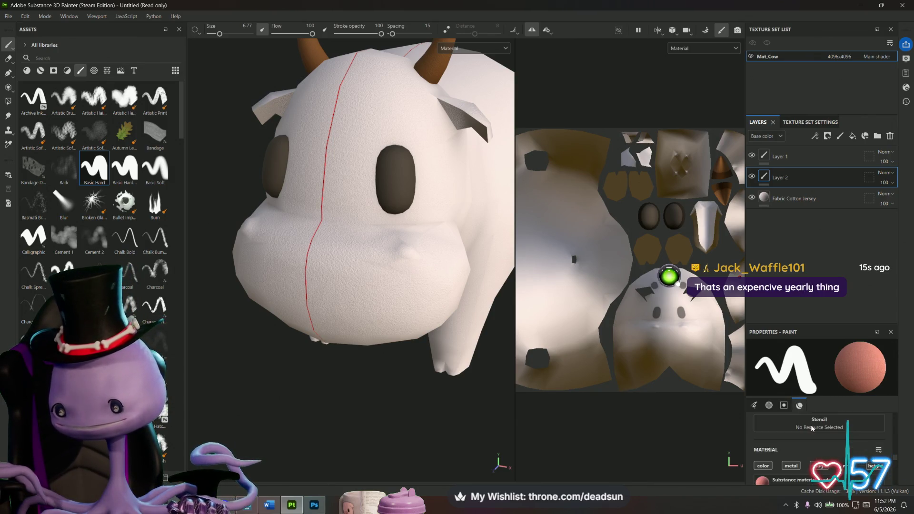
scroll(810, 425, up, 5)
scroll(825, 434, up, 5)
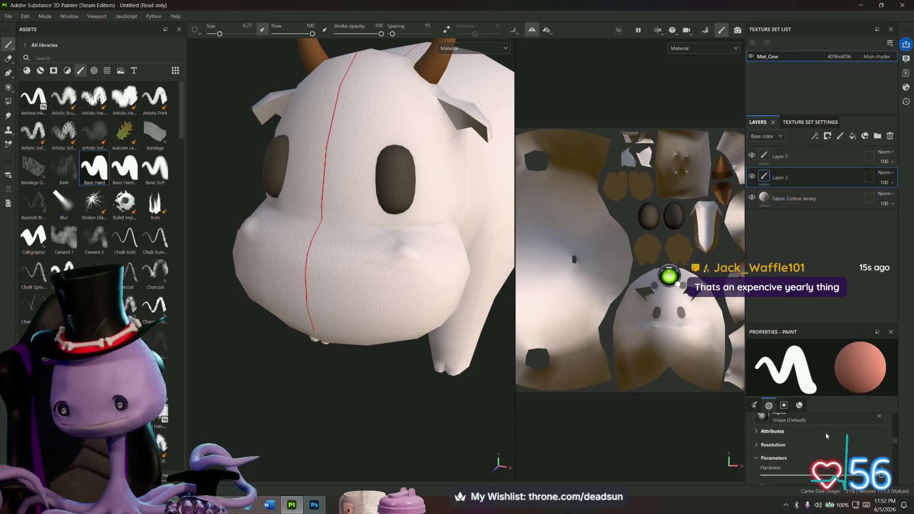
right_click(807, 177)
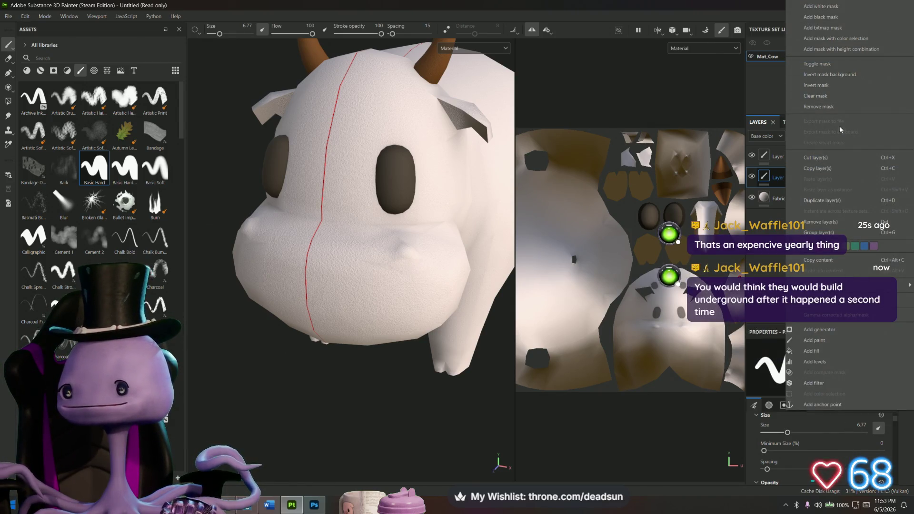
- Add a new empty paint layer, Layer 3, using Add paint from Layer 2's menu
click(829, 200)
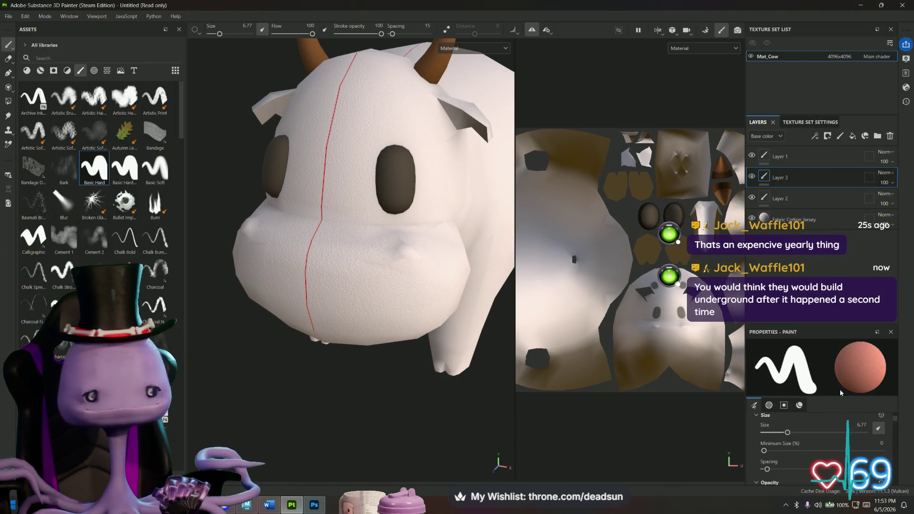
scroll(824, 446, down, 5)
scroll(824, 445, up, 5)
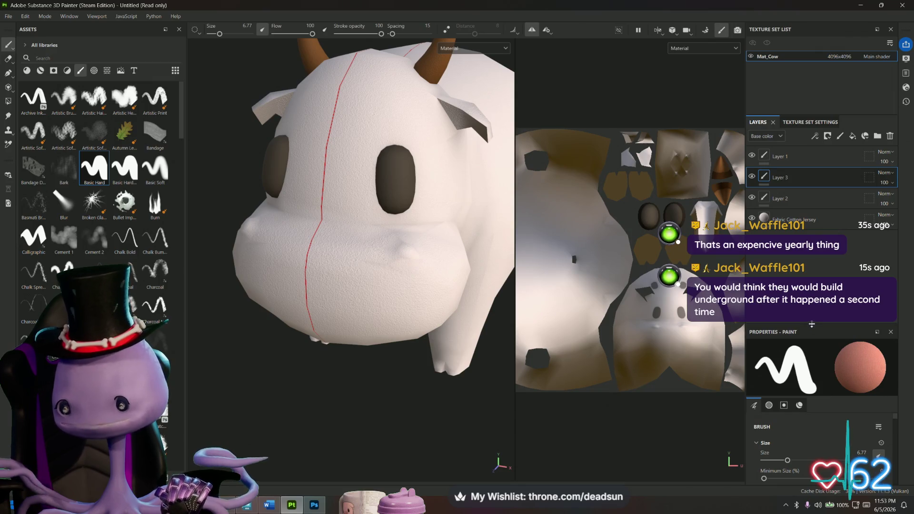
- Enlarge the Properties panel and scroll through the paint layer's brush and material settings
drag(812, 324, 812, 240)
scroll(809, 416, down, 8)
scroll(806, 422, down, 5)
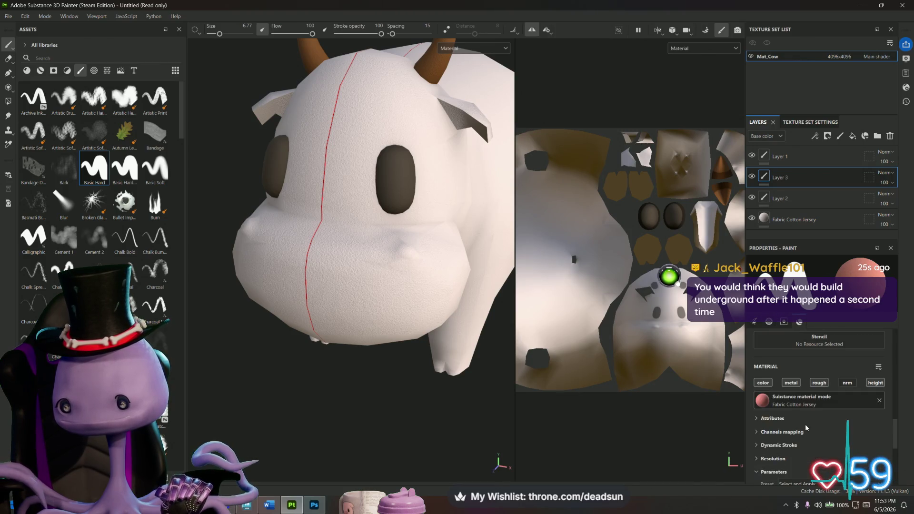
scroll(805, 426, down, 3)
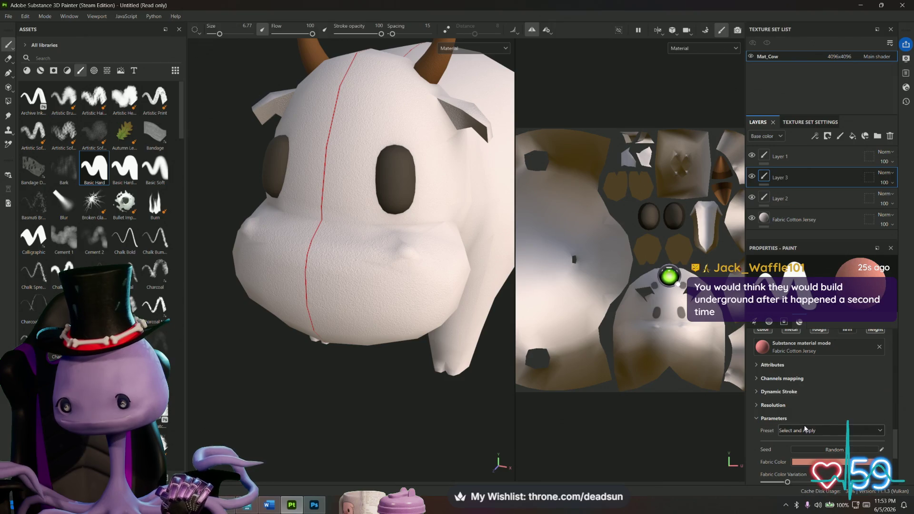
scroll(805, 428, down, 5)
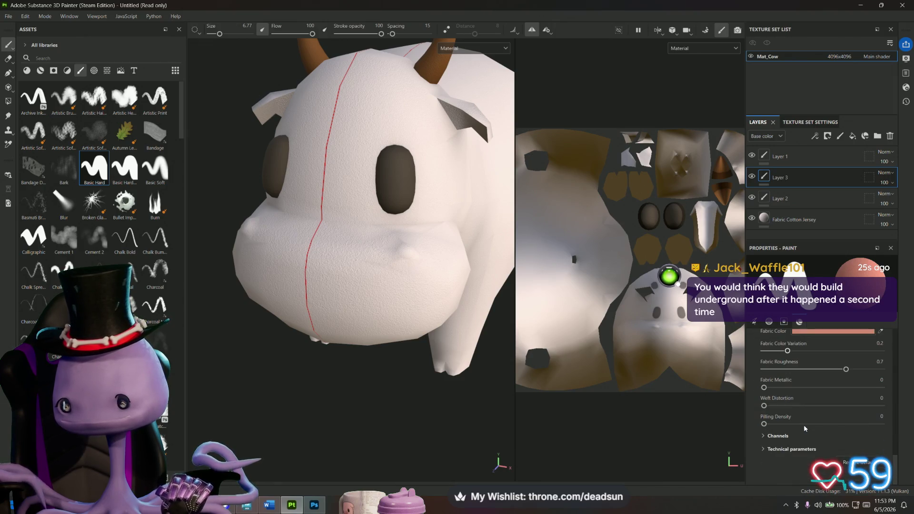
scroll(804, 428, up, 5)
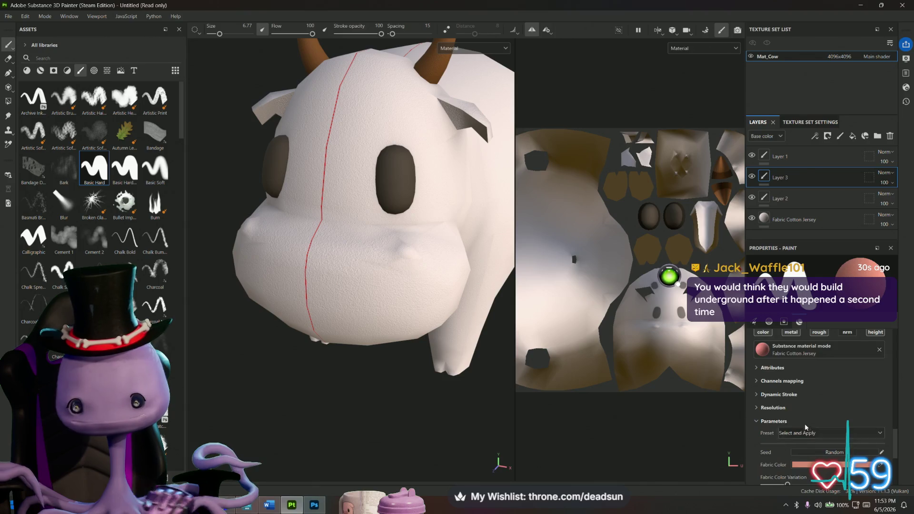
scroll(805, 423, up, 2)
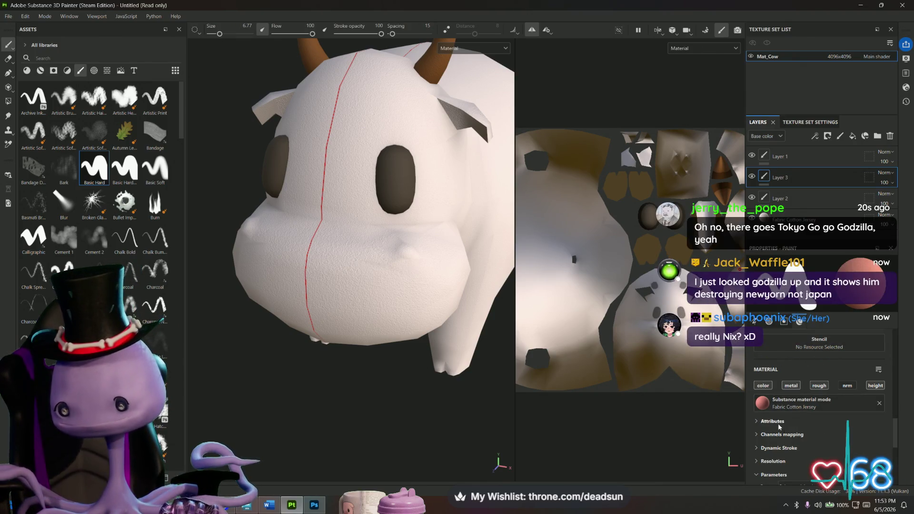
scroll(772, 418, down, 1)
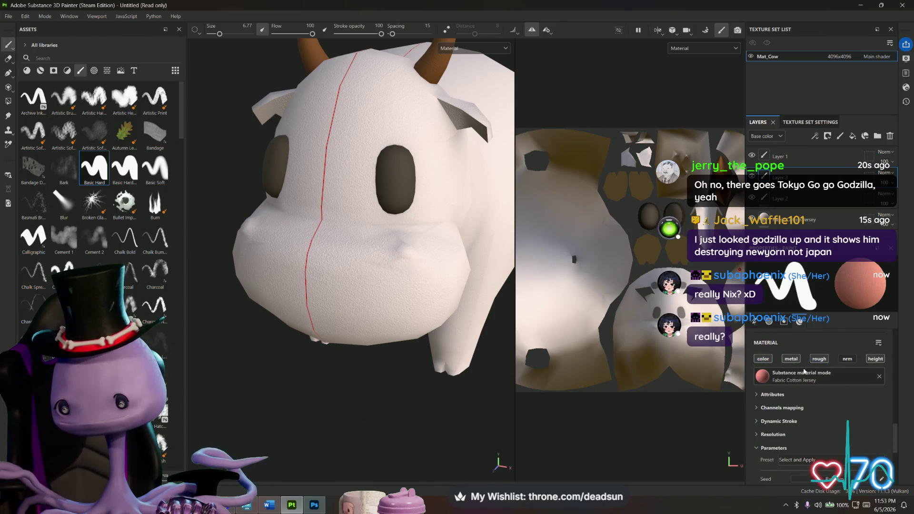
scroll(797, 384, down, 4)
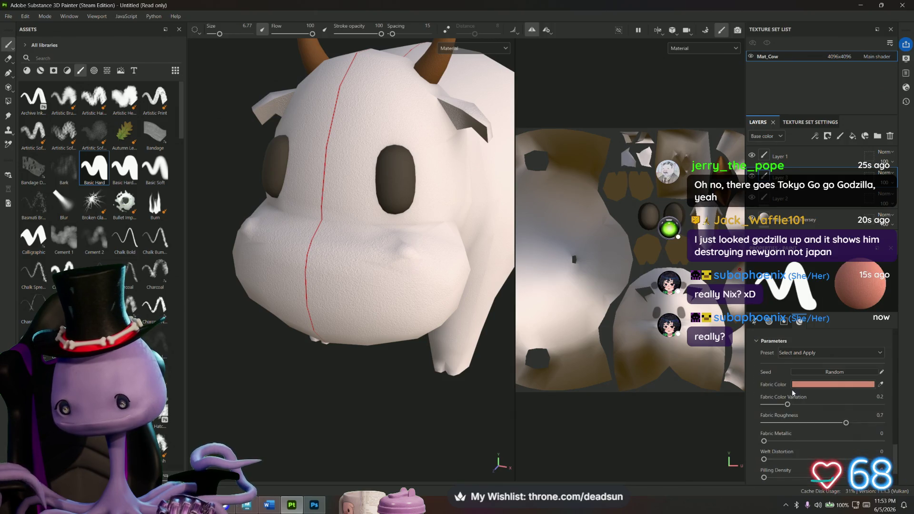
scroll(794, 395, down, 2)
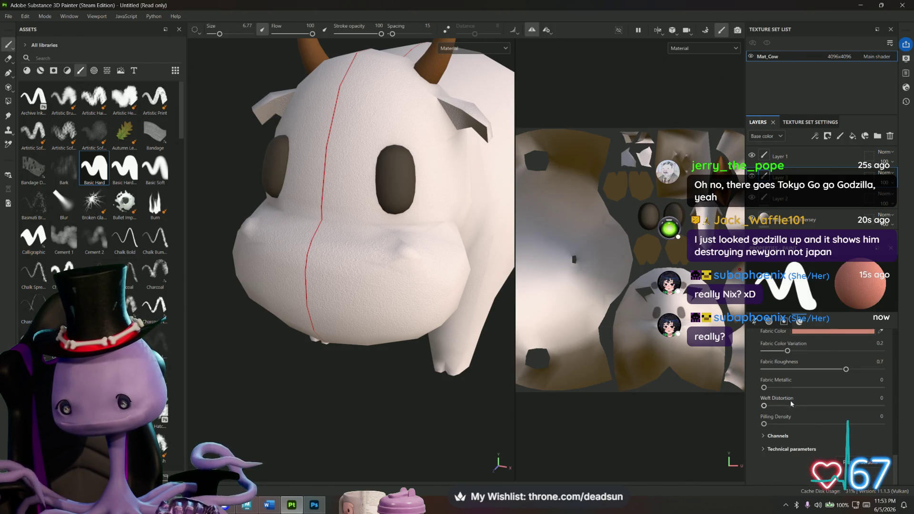
- Expand the Fabric Cotton Jersey material's enabled channels and technical parameters to review them
click(763, 436)
scroll(766, 441, down, 4)
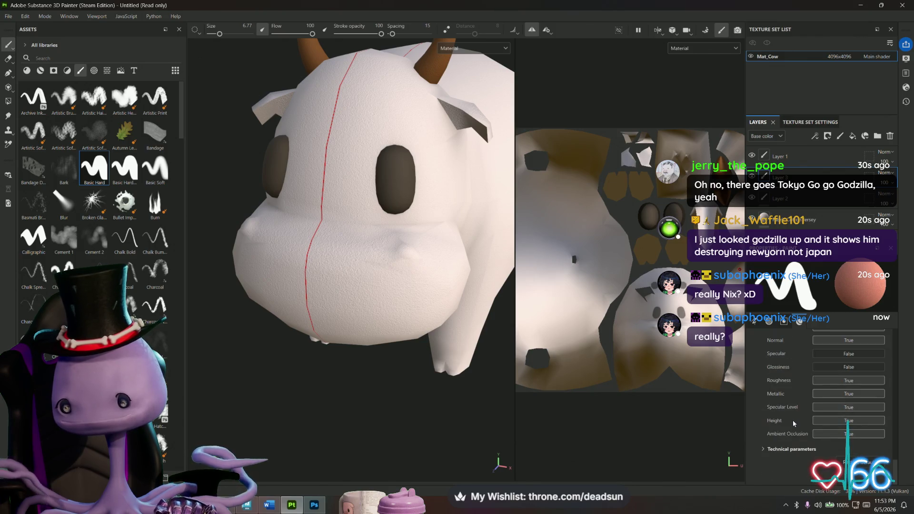
click(763, 449)
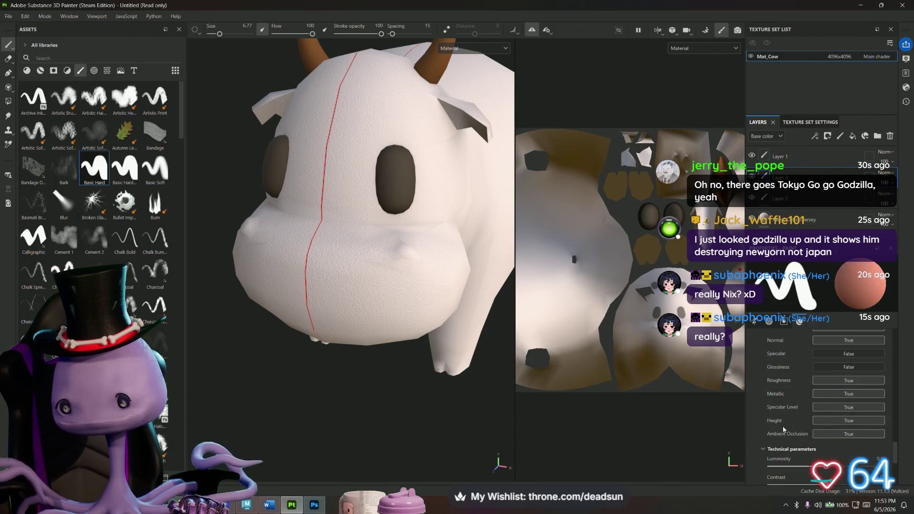
scroll(782, 427, down, 4)
scroll(778, 427, down, 1)
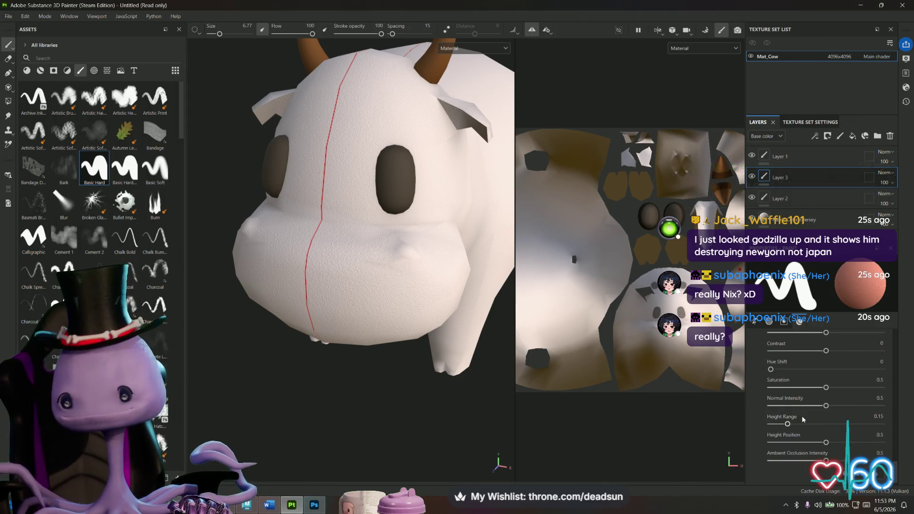
scroll(811, 412, down, 1)
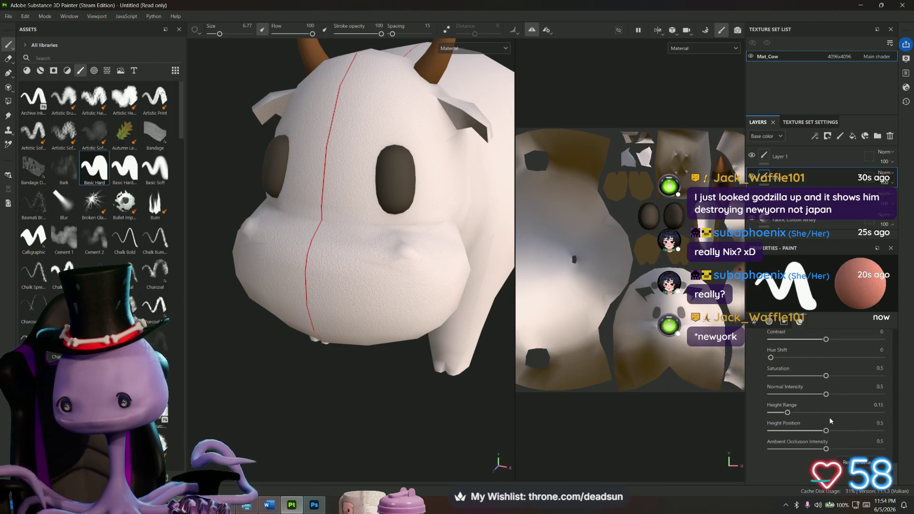
scroll(833, 413, down, 5)
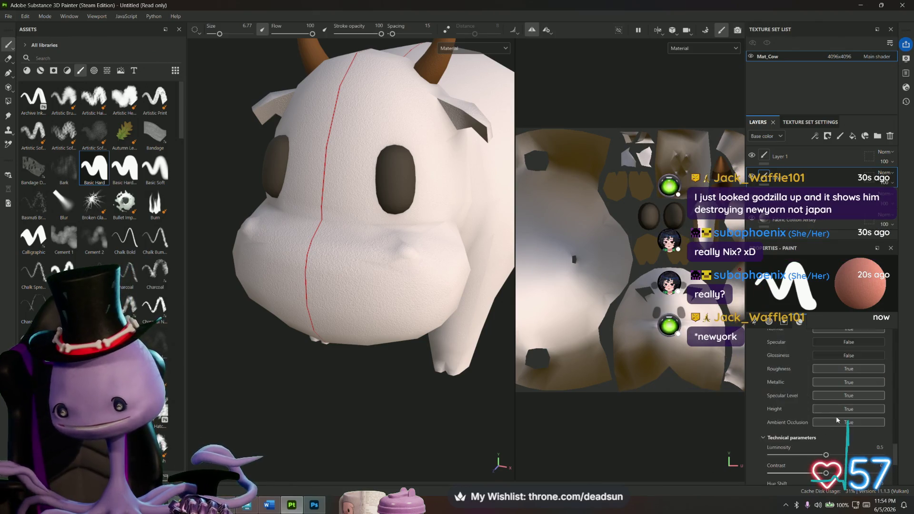
scroll(823, 413, up, 6)
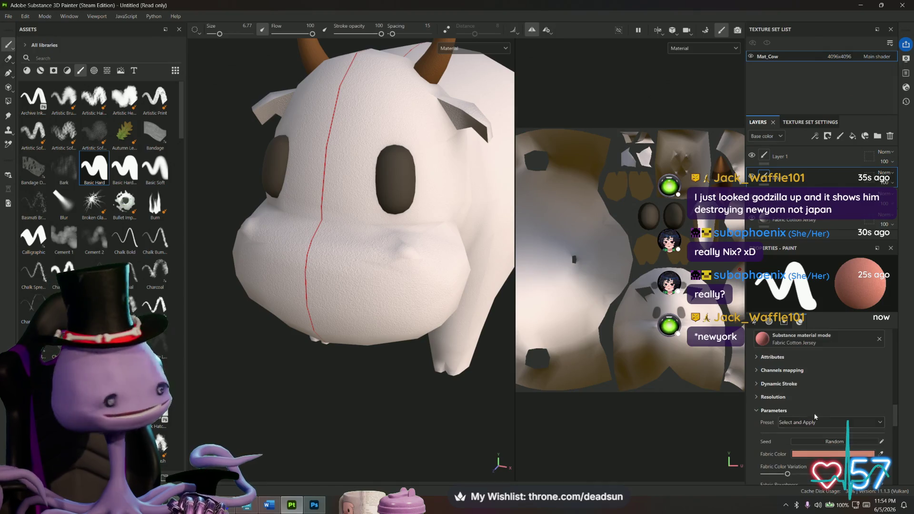
scroll(810, 419, up, 5)
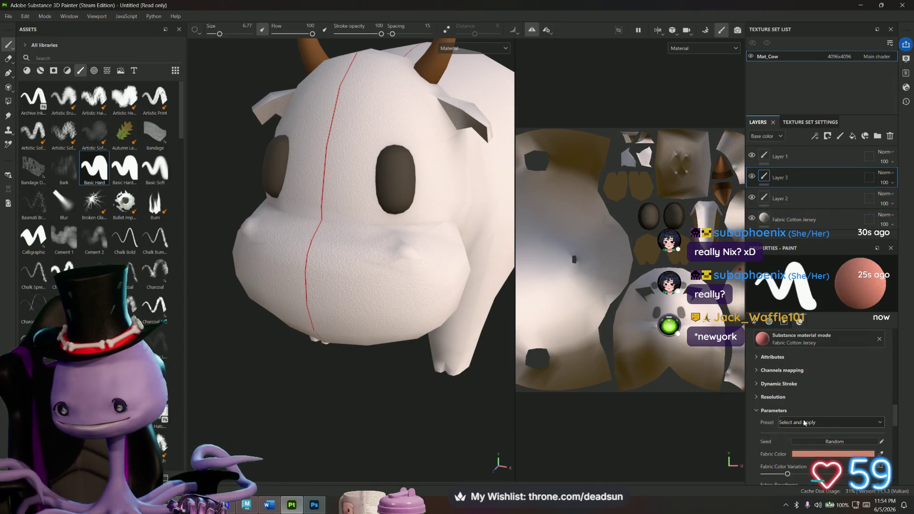
scroll(817, 407, down, 8)
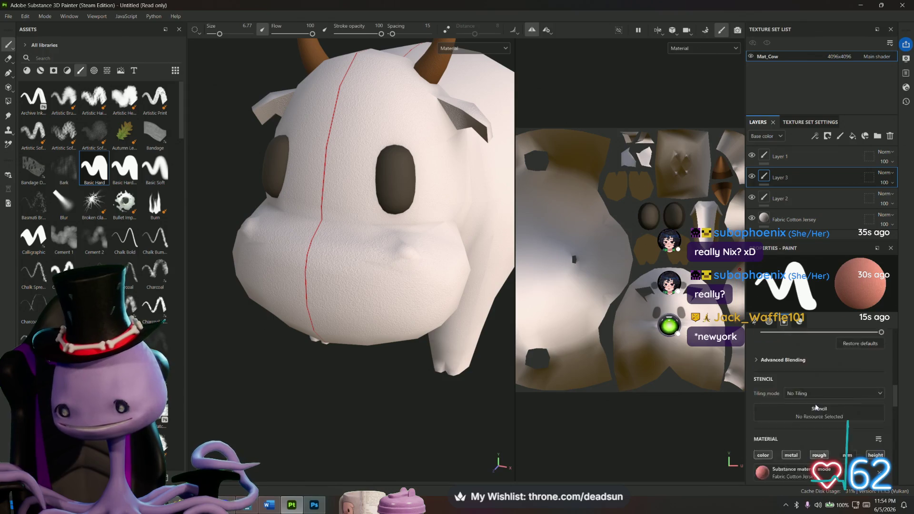
scroll(810, 407, up, 5)
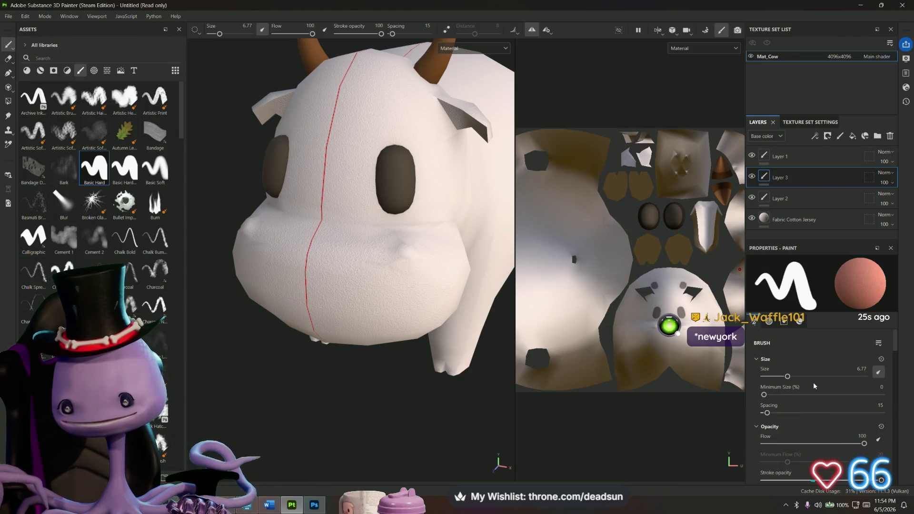
scroll(813, 382, down, 2)
scroll(814, 384, down, 6)
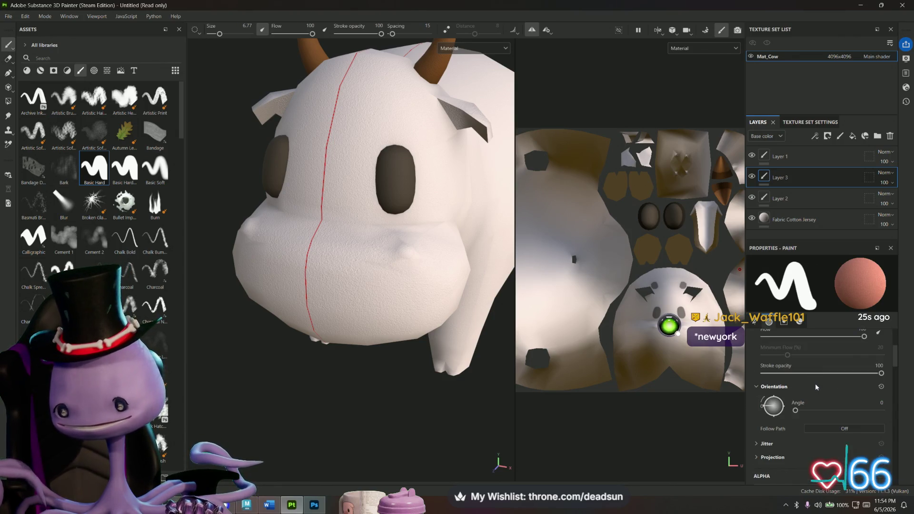
scroll(817, 393, down, 5)
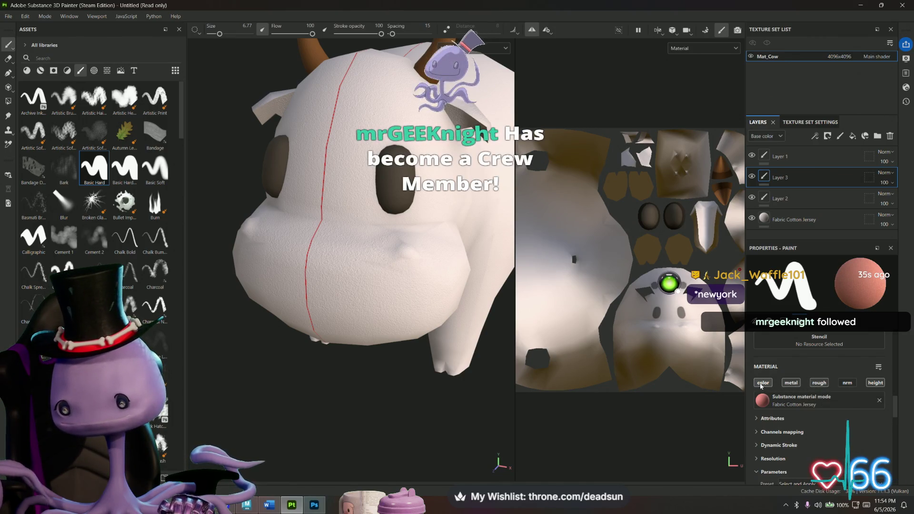
- Toggle roughness, then paint a mirrored straight pink band across the nose and widen it downward
click(819, 382)
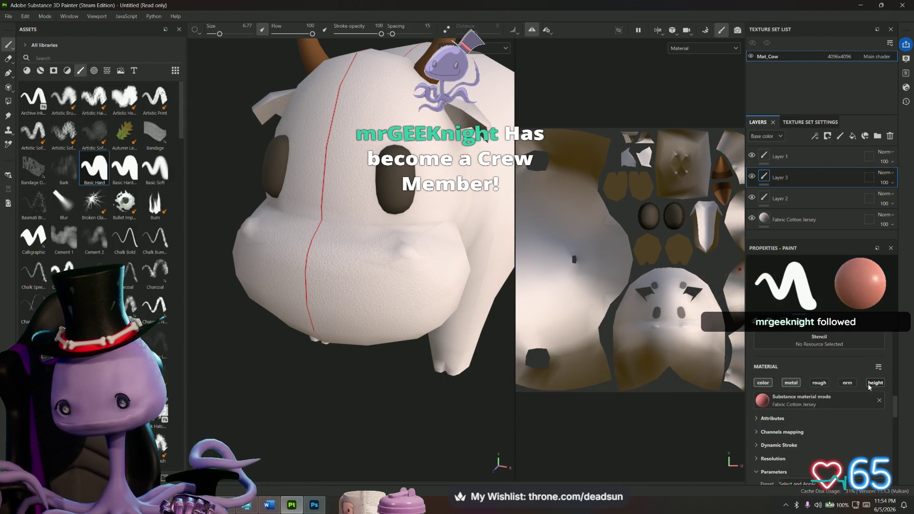
scroll(318, 235, up, 3)
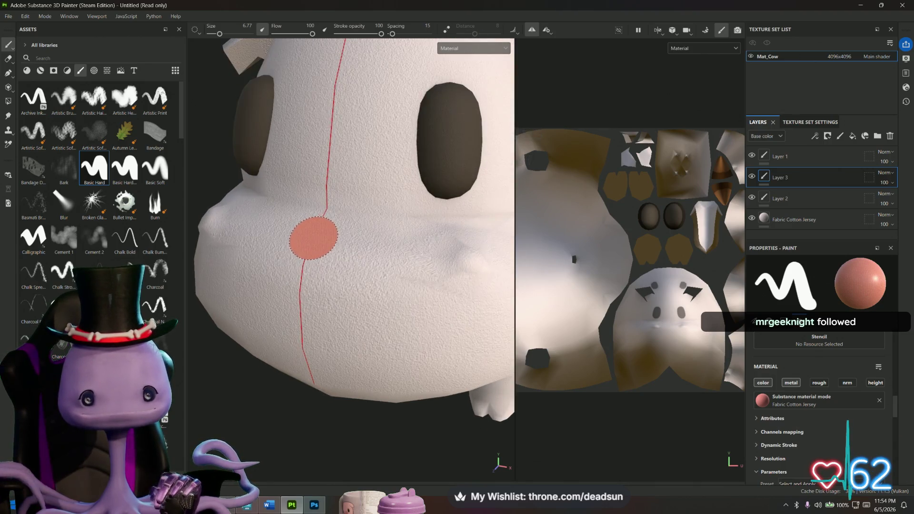
click(313, 232)
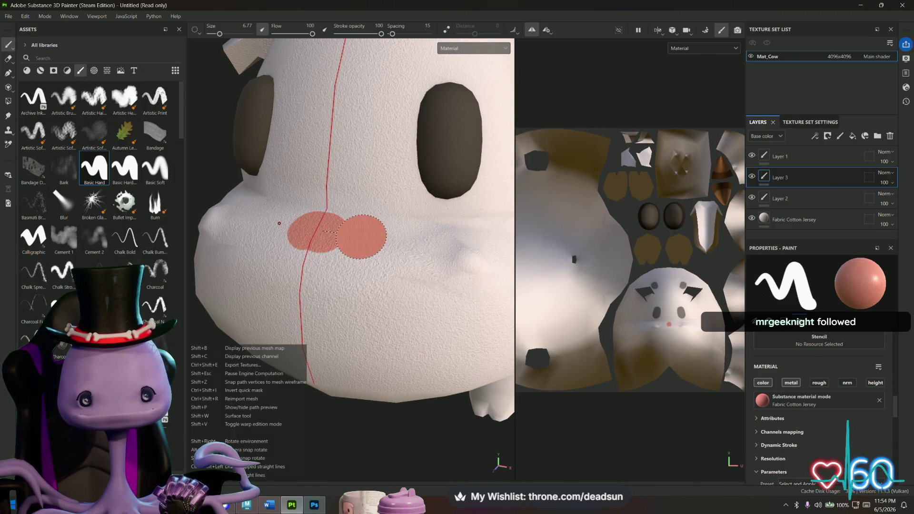
shift+click(370, 238)
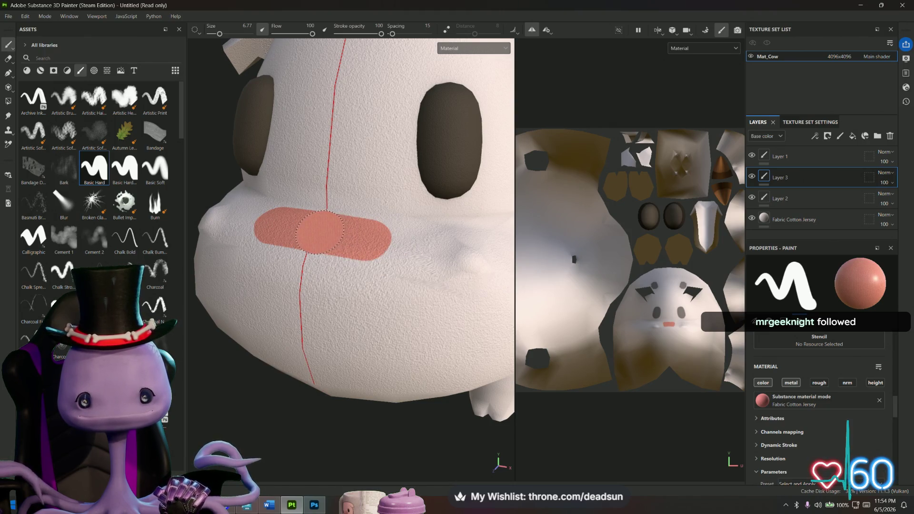
drag(349, 237, 417, 241)
mouse_move(333, 254)
mouse_down()
mouse_move(309, 264)
mouse_move(352, 297)
mouse_move(326, 279)
mouse_move(248, 282)
mouse_up()
scroll(326, 279, down, 3)
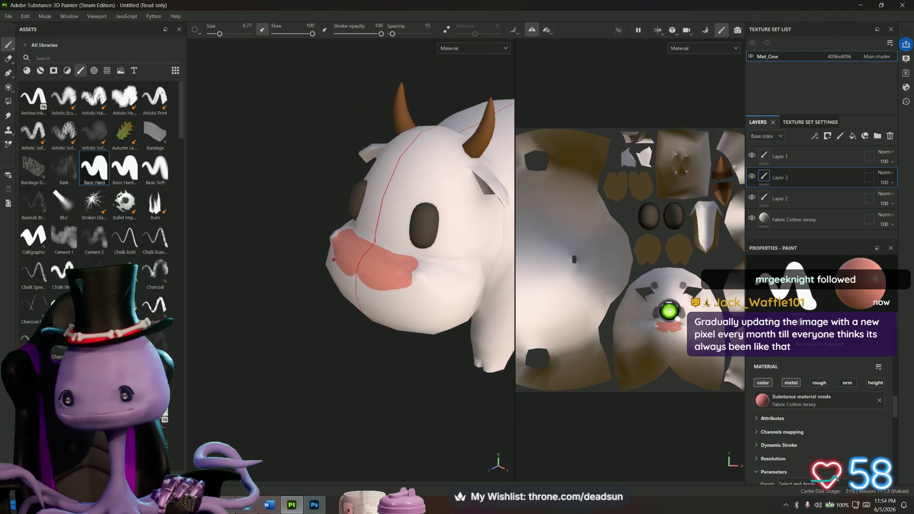
- Set Layer 3's blend mode to Replace and extend pink along the muzzle and up the cheek
click(886, 173)
click(870, 208)
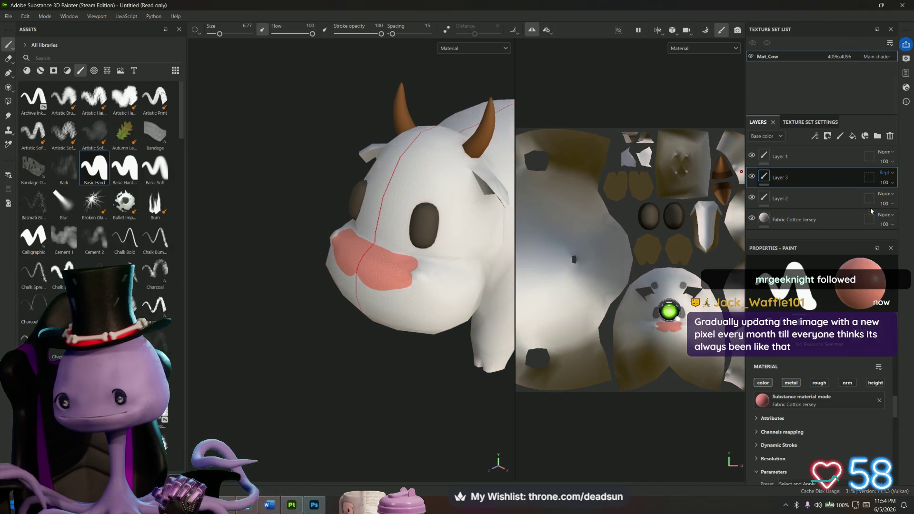
scroll(388, 277, up, 5)
scroll(388, 277, up, 2)
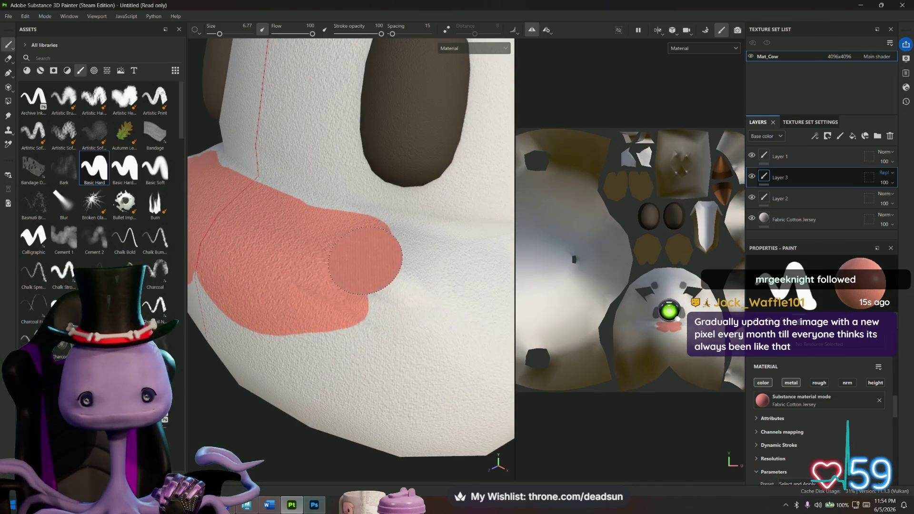
mouse_move(389, 277)
mouse_down()
mouse_move(414, 285)
mouse_move(404, 302)
mouse_move(365, 320)
mouse_move(338, 279)
mouse_move(419, 338)
mouse_up()
scroll(376, 314, down, 5)
click(322, 261)
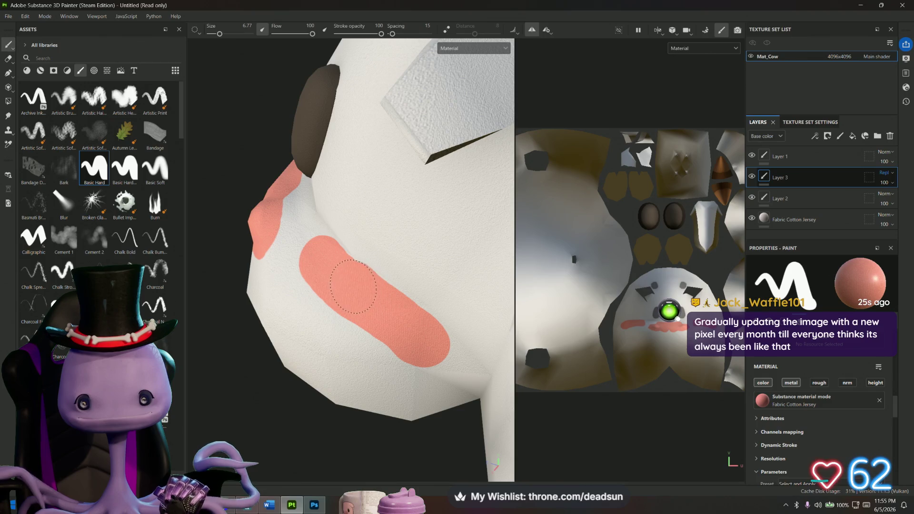
drag(315, 245, 302, 227)
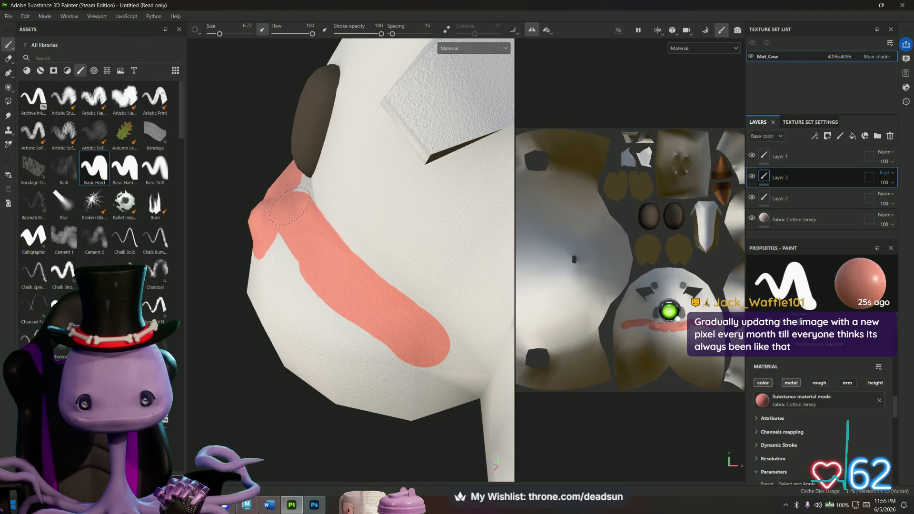
- From a front view of the head, fill the white notches beneath the pink band
mouse_move(281, 195)
alt+mouse_down()
mouse_move(350, 258)
mouse_move(327, 259)
mouse_move(398, 327)
alt+mouse_up()
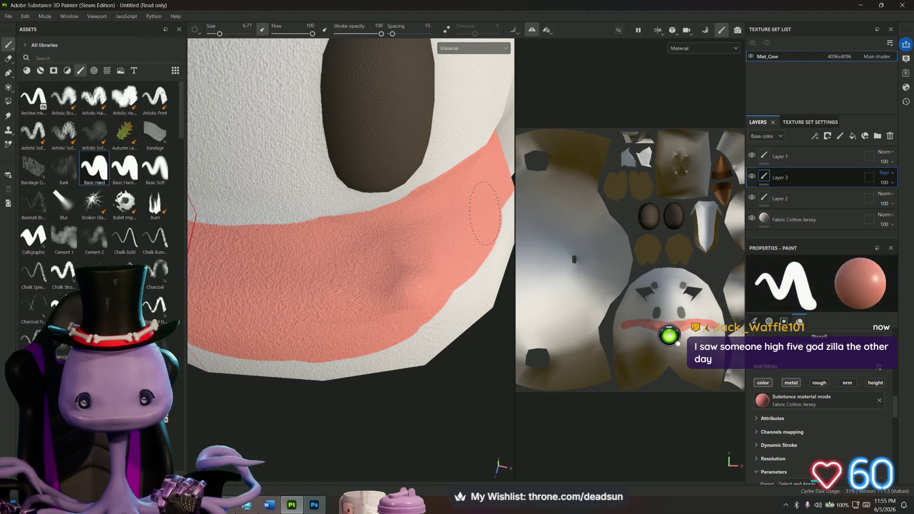
mouse_move(414, 333)
alt+mouse_down()
mouse_move(376, 277)
mouse_move(333, 312)
mouse_move(328, 288)
alt+mouse_up()
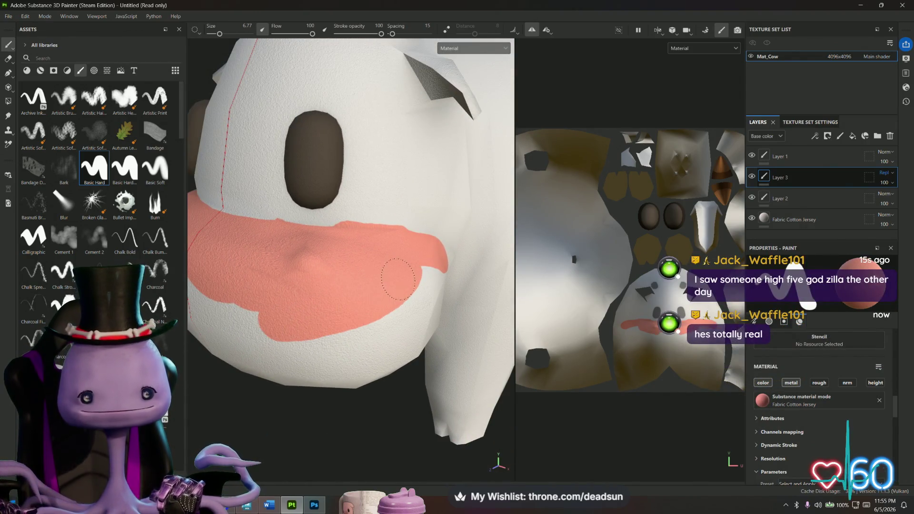
mouse_move(297, 316)
alt+mouse_down()
mouse_move(347, 339)
mouse_move(331, 288)
alt+mouse_up()
mouse_move(259, 304)
mouse_down()
mouse_move(262, 318)
mouse_move(323, 336)
mouse_move(376, 328)
mouse_move(241, 359)
mouse_move(305, 369)
mouse_up()
scroll(305, 368, up, 5)
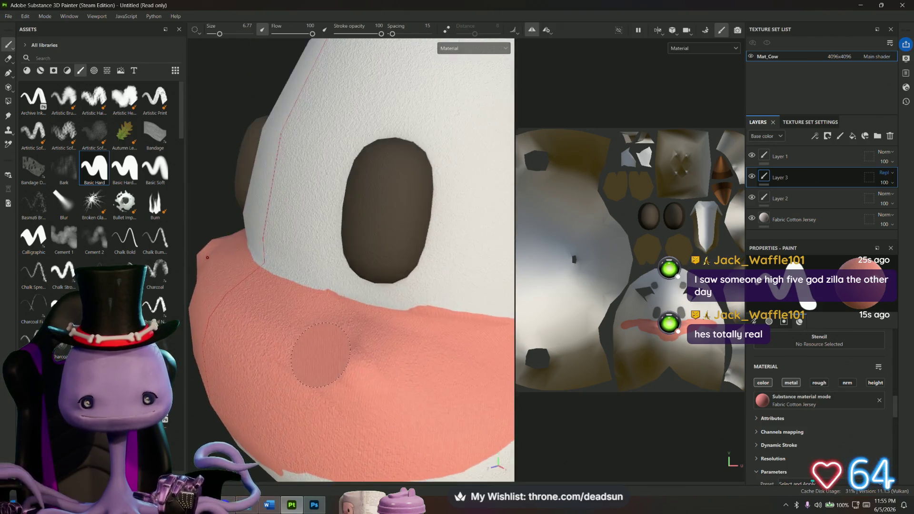
scroll(286, 362, up, 3)
scroll(387, 373, down, 3)
- Extend pink down and along the patch's lower edge, filling the remaining white gaps inside it
mouse_move(388, 373)
alt+mouse_down()
mouse_move(363, 374)
mouse_move(408, 369)
mouse_move(333, 257)
alt+mouse_up()
mouse_move(333, 257)
mouse_down()
mouse_move(351, 259)
mouse_move(376, 286)
mouse_move(366, 320)
mouse_up()
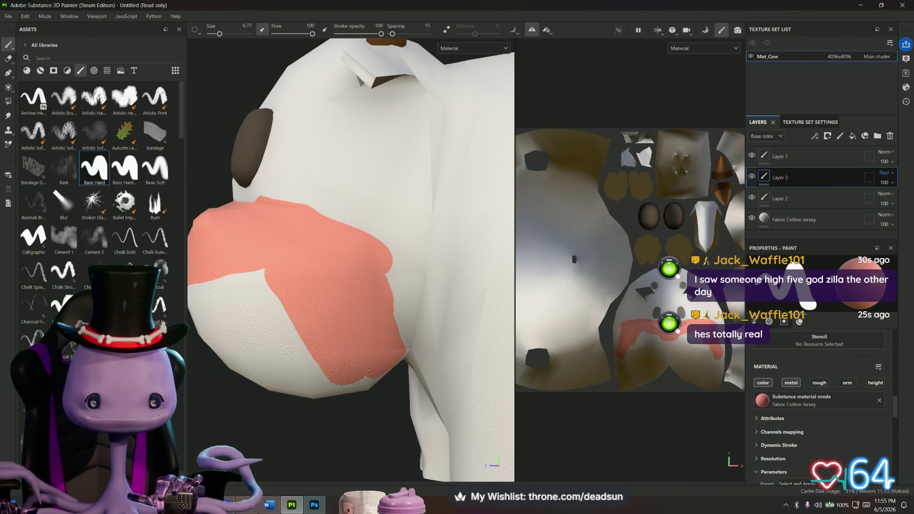
mouse_move(292, 326)
alt+mouse_down()
mouse_move(337, 268)
mouse_move(329, 257)
mouse_move(247, 267)
mouse_move(296, 200)
mouse_move(211, 281)
mouse_move(206, 251)
alt+mouse_up()
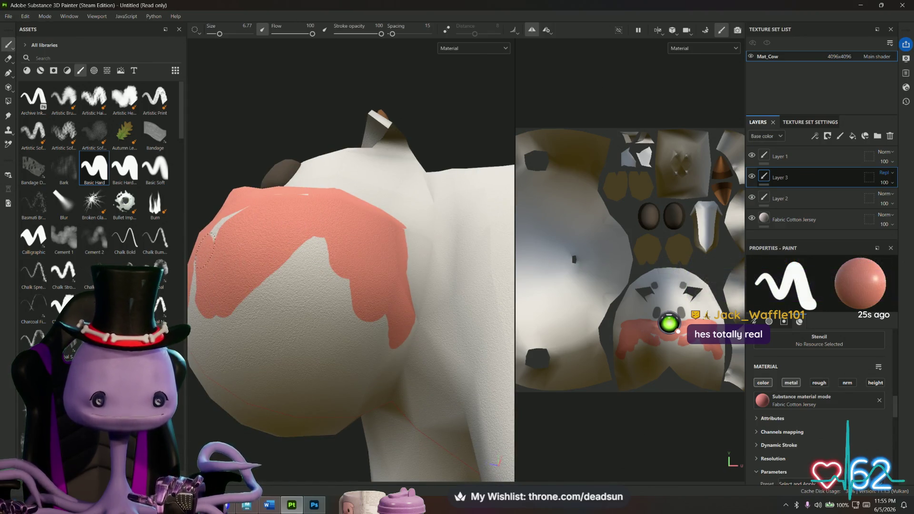
alt+drag(248, 223, 222, 211)
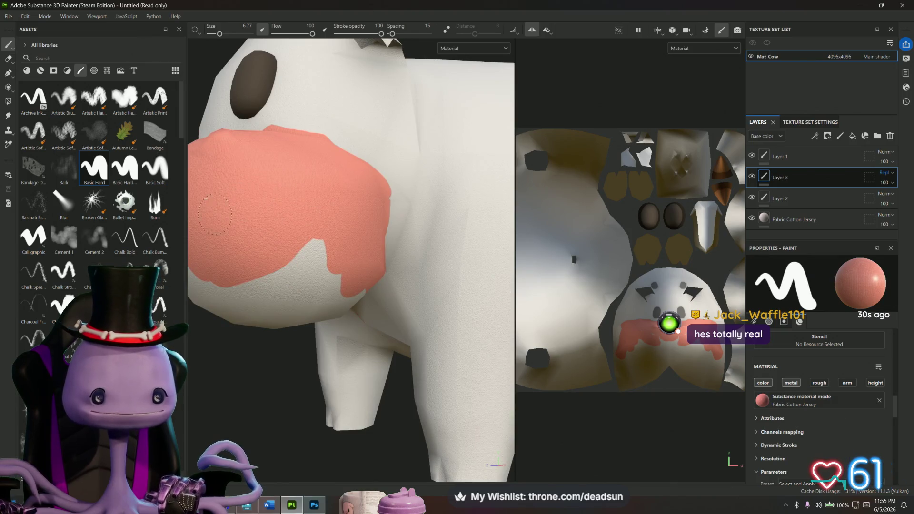
mouse_move(243, 243)
alt+mouse_down()
mouse_move(286, 276)
mouse_move(334, 276)
mouse_move(357, 295)
mouse_move(414, 298)
alt+mouse_up()
mouse_move(306, 333)
mouse_down()
mouse_move(419, 329)
mouse_move(471, 293)
mouse_move(403, 309)
mouse_move(333, 281)
mouse_up()
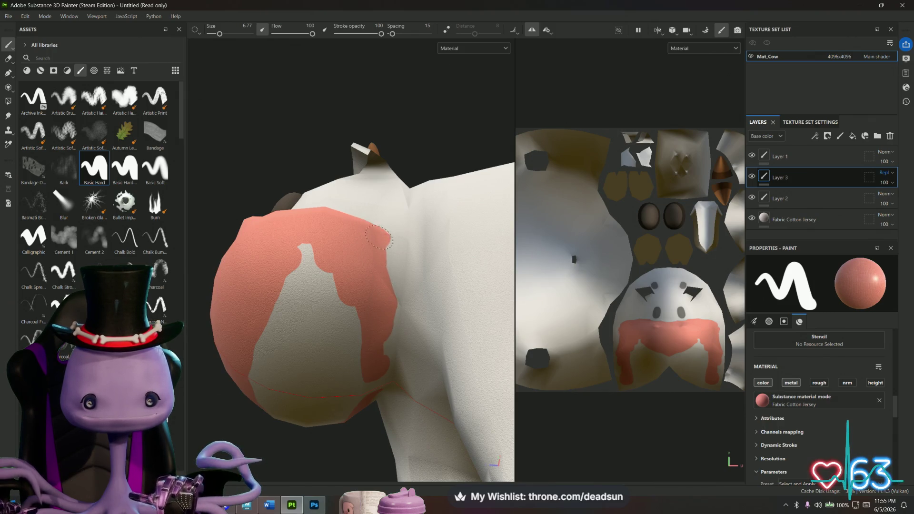
mouse_move(375, 376)
mouse_down()
mouse_move(333, 285)
mouse_move(300, 257)
mouse_move(271, 333)
mouse_move(277, 358)
mouse_move(261, 367)
mouse_move(295, 404)
mouse_move(316, 398)
mouse_move(328, 431)
mouse_up()
mouse_move(328, 431)
alt+mouse_down()
mouse_move(374, 343)
mouse_move(415, 338)
alt+mouse_up()
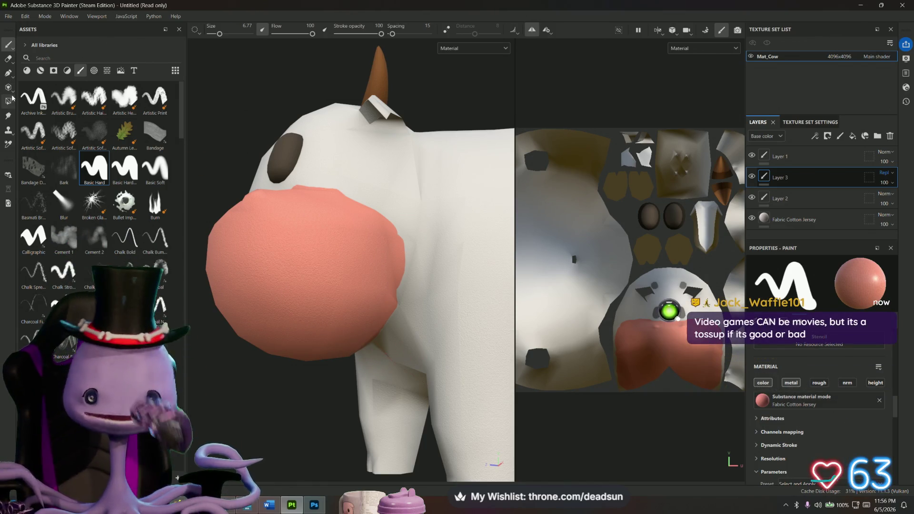
- Switch to the Eraser with a hard-edged brush shrunk to 0.74, framing the cow's muzzle
click(8, 58)
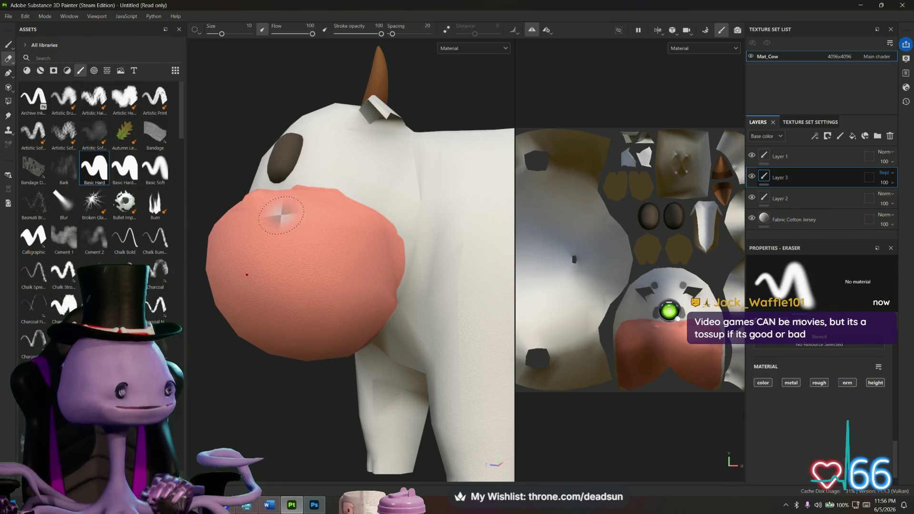
key(f)
scroll(241, 165, up, 6)
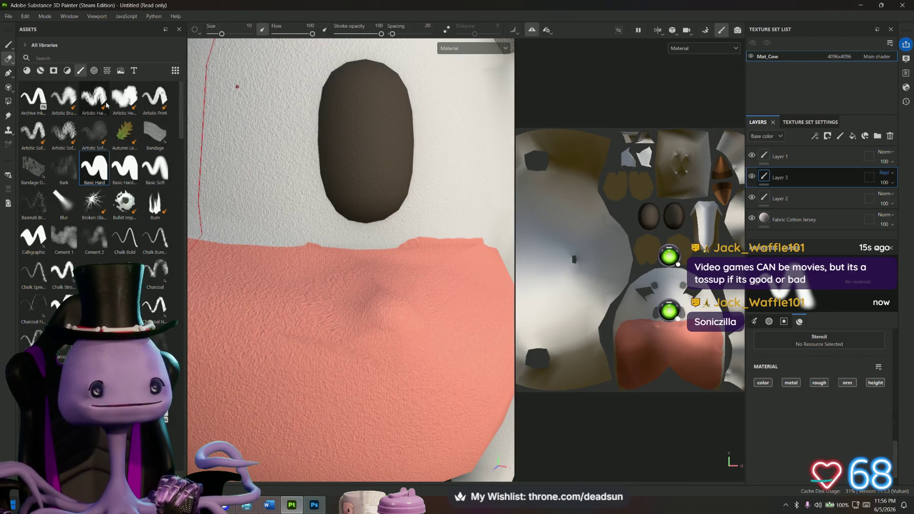
drag(221, 33, 215, 35)
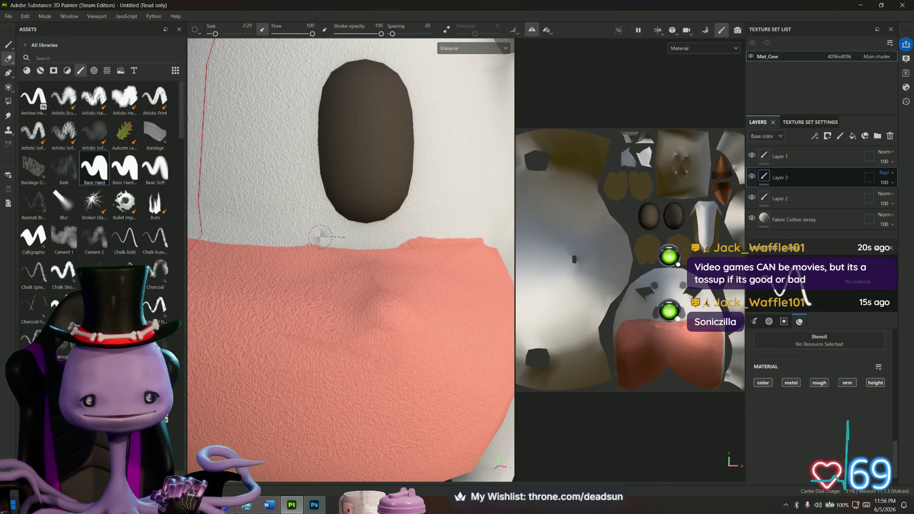
alt+drag(233, 232, 246, 241)
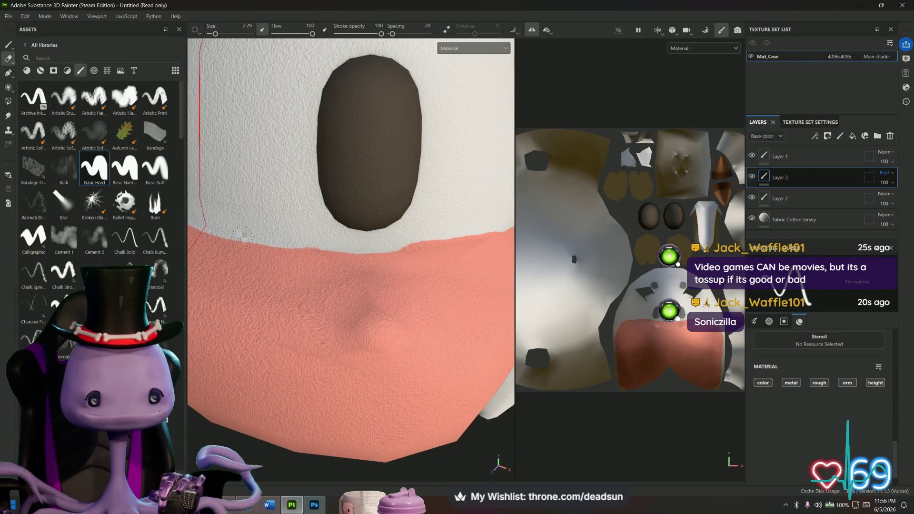
click(134, 173)
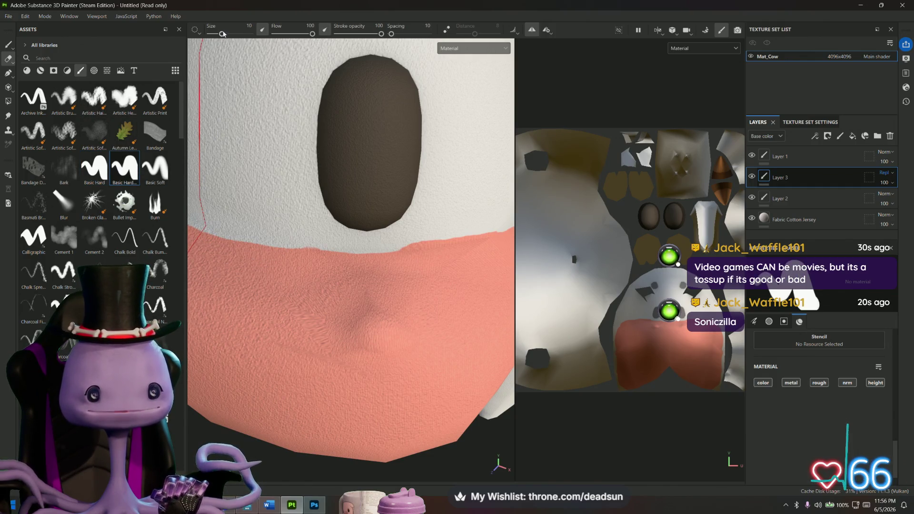
drag(222, 34, 213, 34)
alt+drag(303, 222, 306, 206)
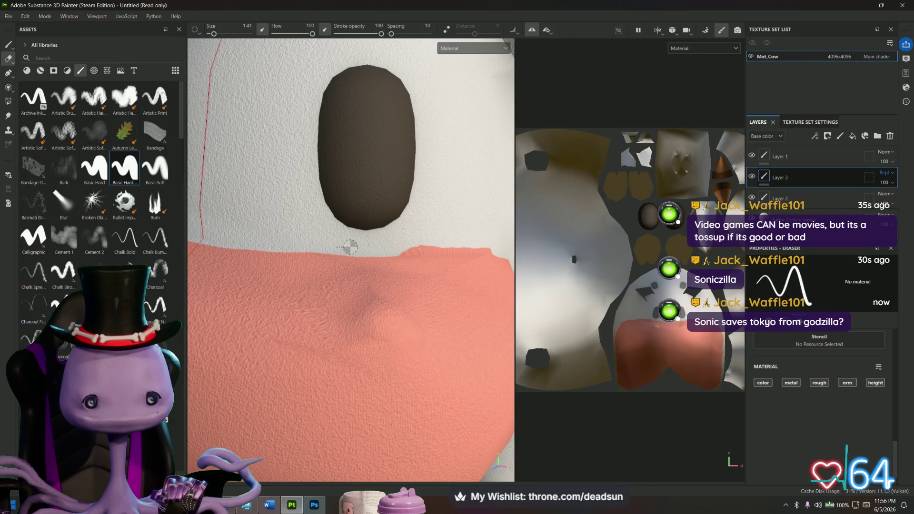
- Erase stray pink along the muzzle's upper edge to leave a clean border
shift+click(465, 251)
shift+click(491, 250)
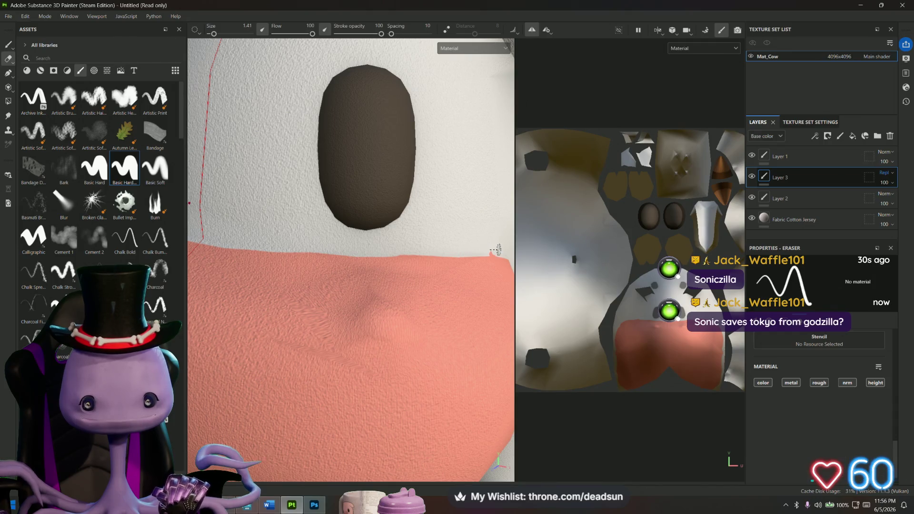
mouse_move(481, 237)
alt+mouse_down()
mouse_move(436, 242)
mouse_move(263, 209)
mouse_move(418, 253)
mouse_move(438, 239)
mouse_move(398, 210)
mouse_move(424, 249)
mouse_move(391, 207)
alt+mouse_up()
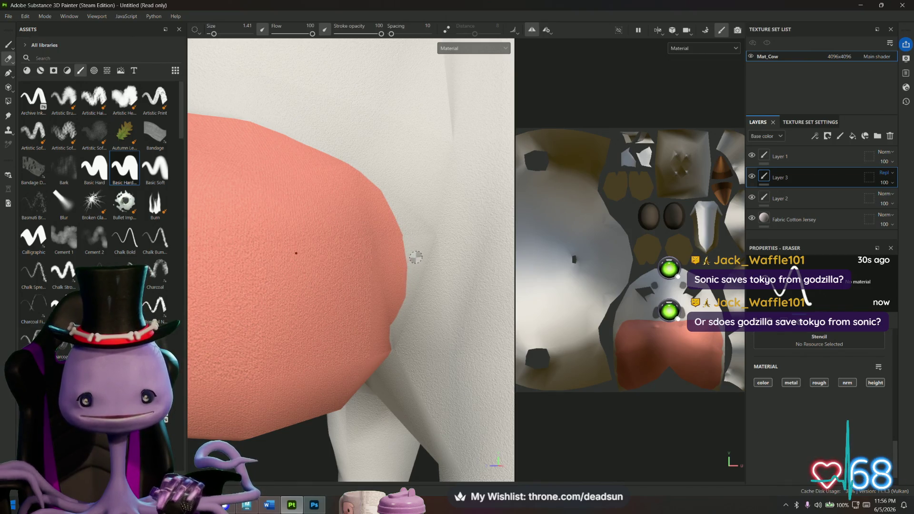
scroll(415, 255, up, 2)
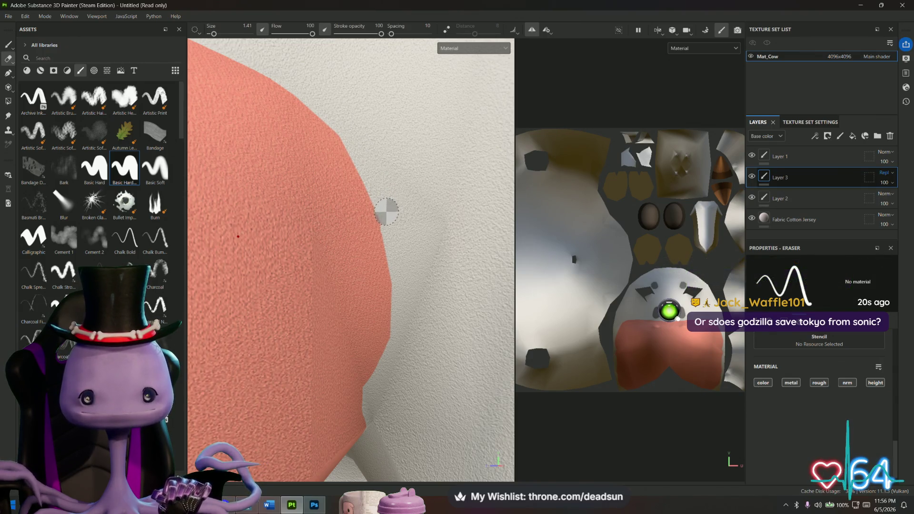
mouse_move(415, 313)
alt+mouse_down()
mouse_move(402, 258)
mouse_move(413, 245)
alt+mouse_up()
middle_drag(413, 245, 440, 231)
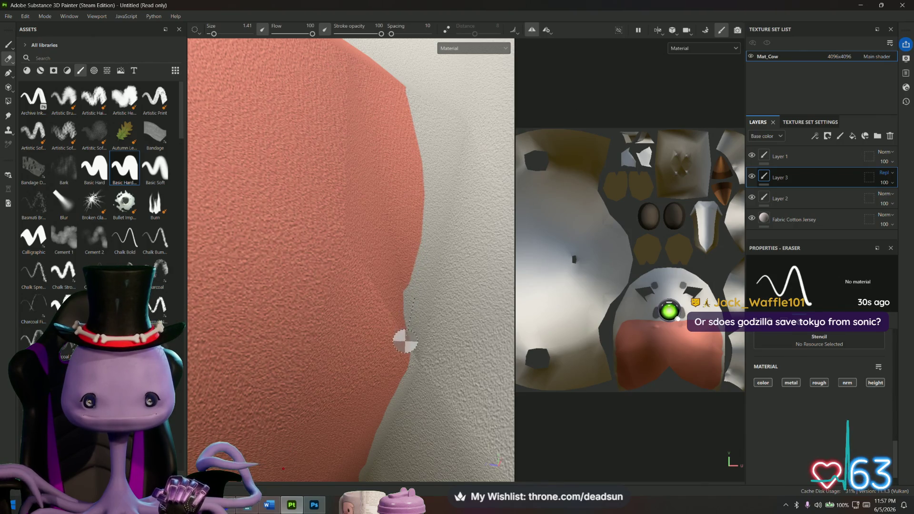
shift+click(402, 351)
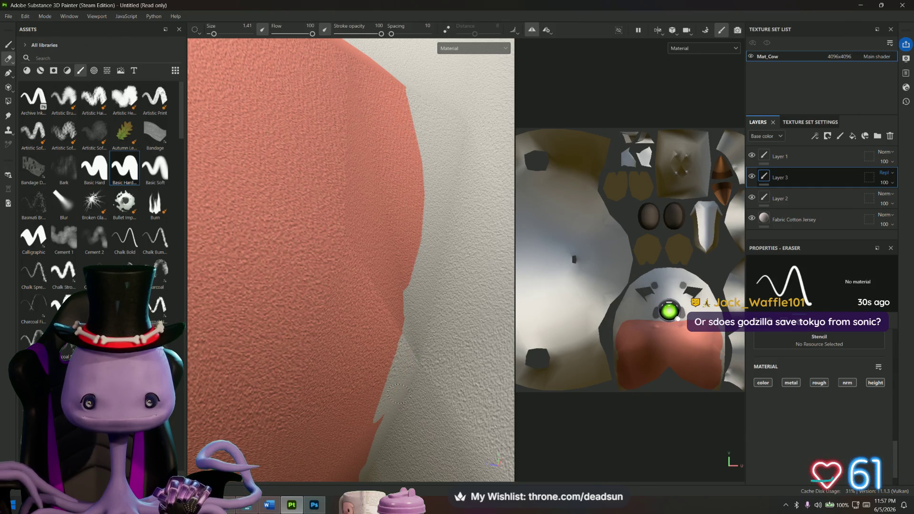
- Inspect the nose, cheek and head from several angles, then switch to the Discord window
scroll(434, 351, down, 10)
alt+drag(404, 445, 357, 435)
scroll(373, 390, up, 5)
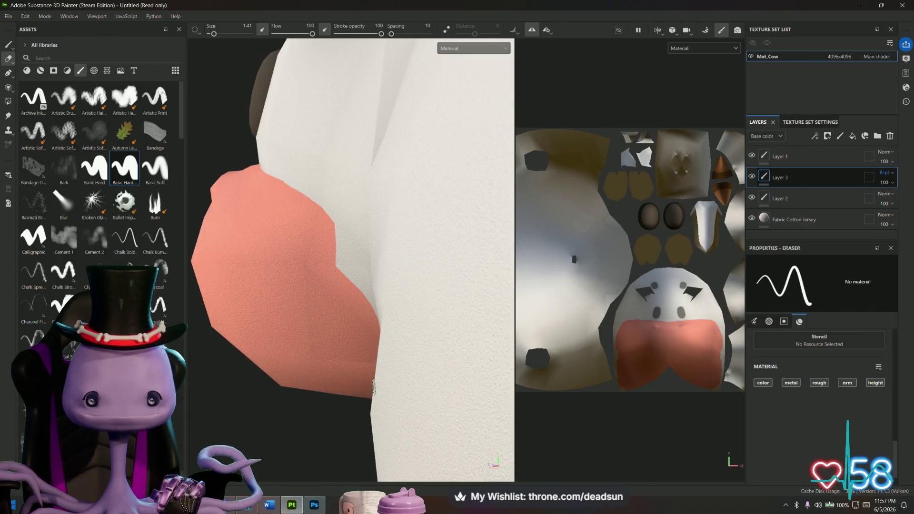
scroll(374, 390, up, 2)
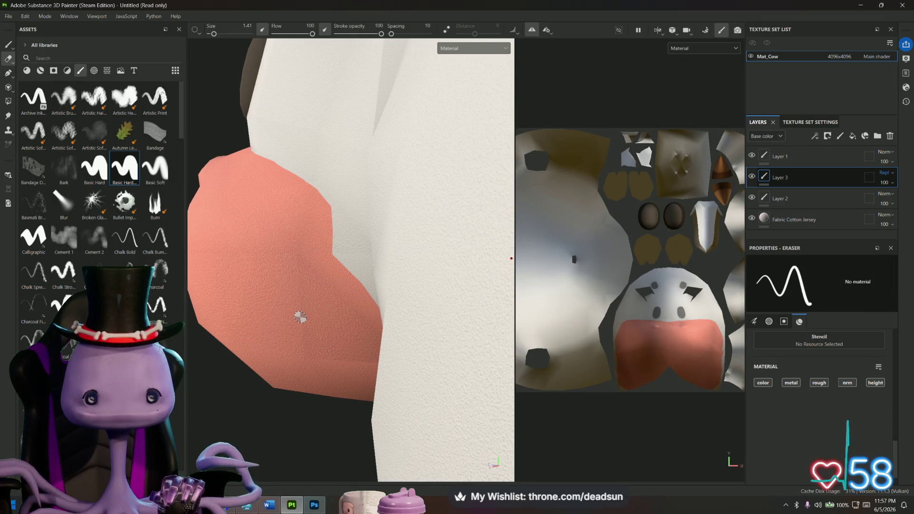
alt+drag(303, 318, 344, 347)
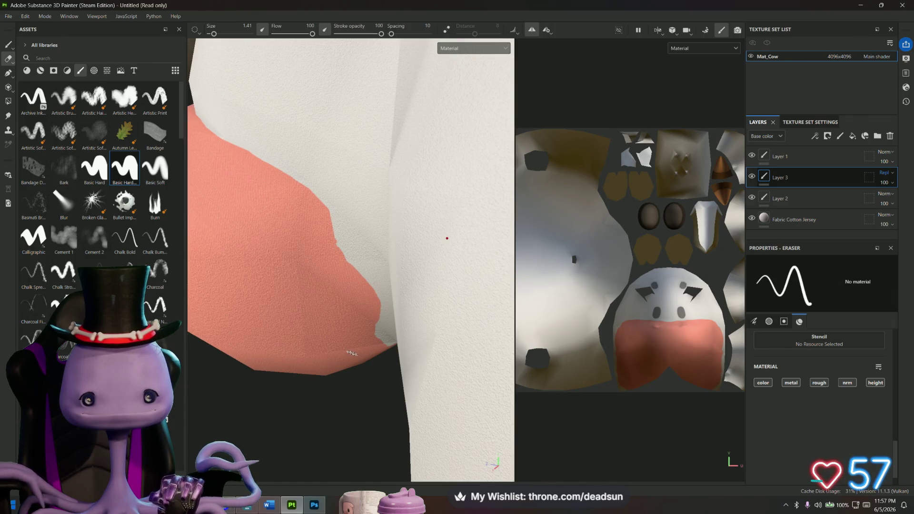
mouse_move(355, 376)
alt+mouse_down()
mouse_move(326, 267)
mouse_move(414, 291)
mouse_move(427, 308)
mouse_move(316, 356)
mouse_move(483, 269)
alt+mouse_up()
scroll(484, 270, down, 5)
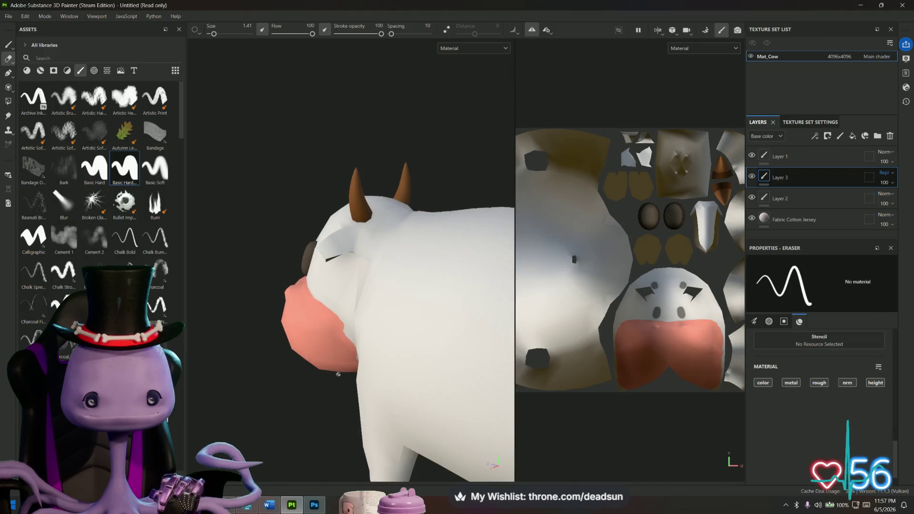
mouse_move(302, 404)
alt+mouse_down()
mouse_move(343, 450)
mouse_move(320, 475)
mouse_move(325, 415)
alt+mouse_up()
scroll(326, 415, up, 6)
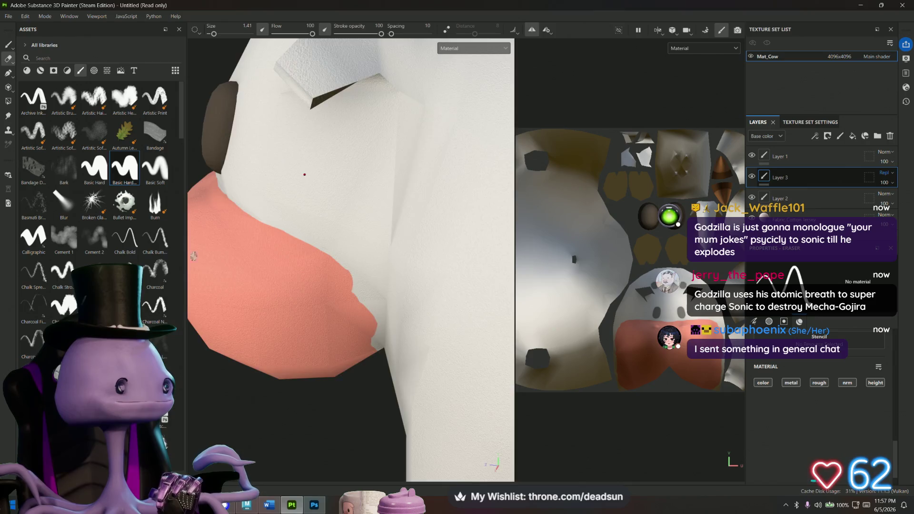
scroll(202, 262, down, 3)
scroll(202, 261, up, 2)
scroll(202, 261, up, 5)
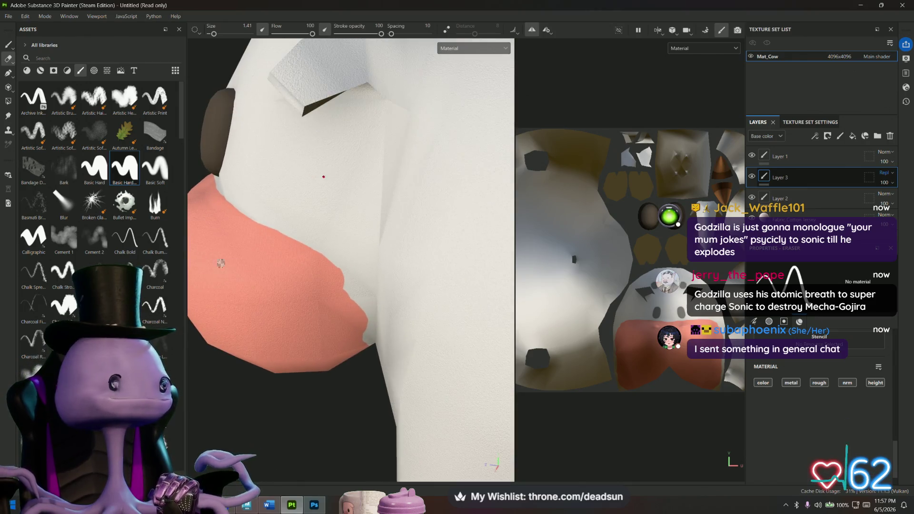
scroll(247, 265, down, 3)
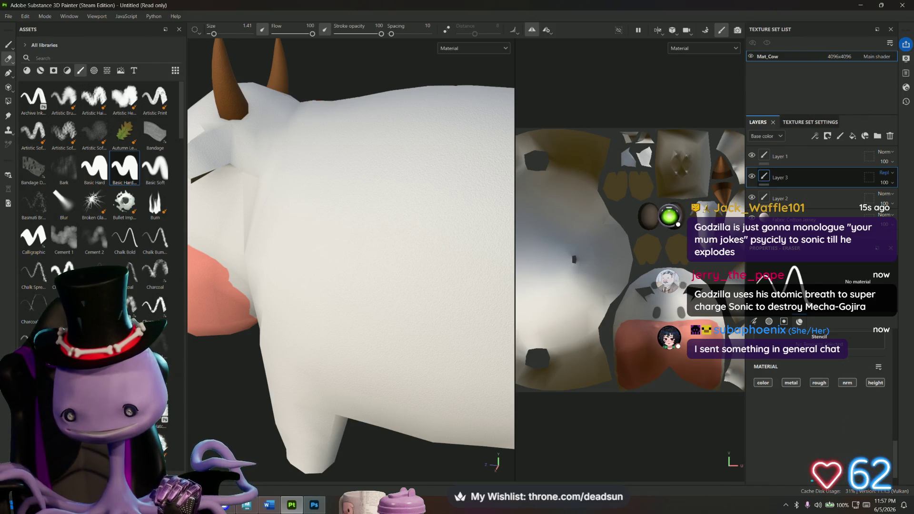
key(alt+Tab)
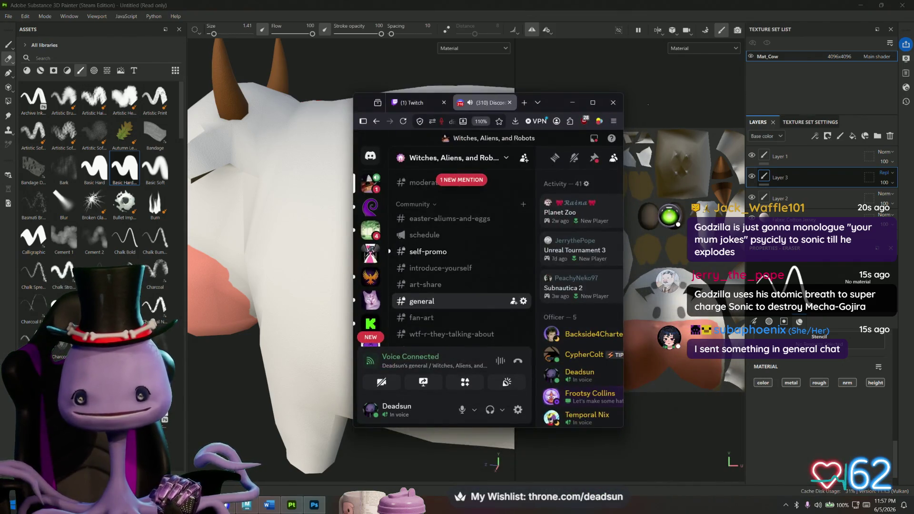
click(593, 102)
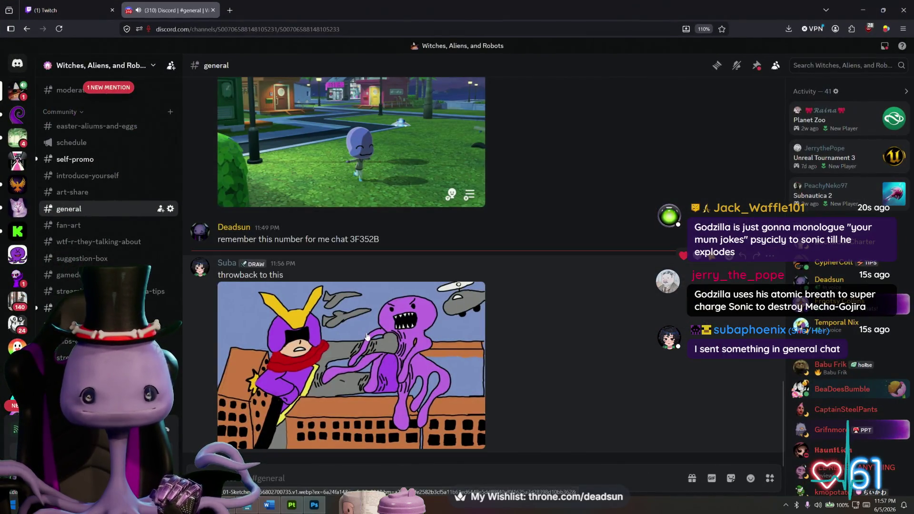
click(368, 342)
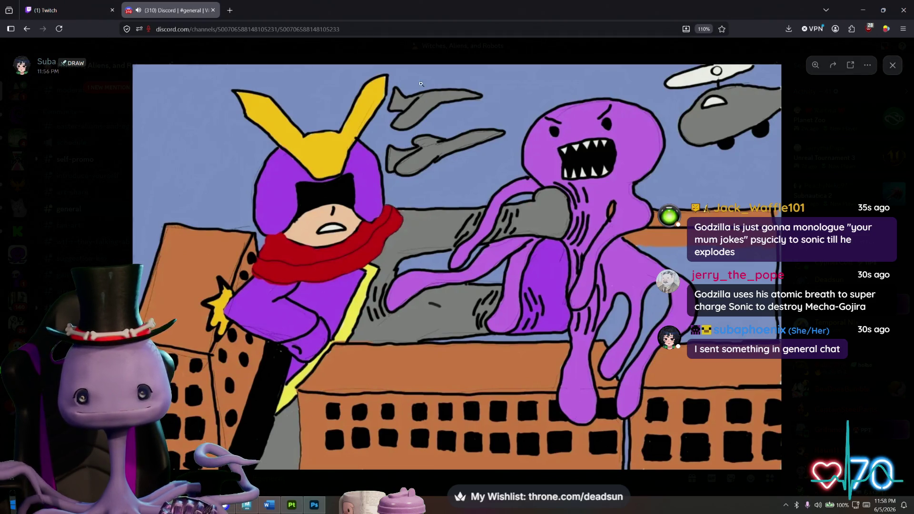
key(alt+Tab)
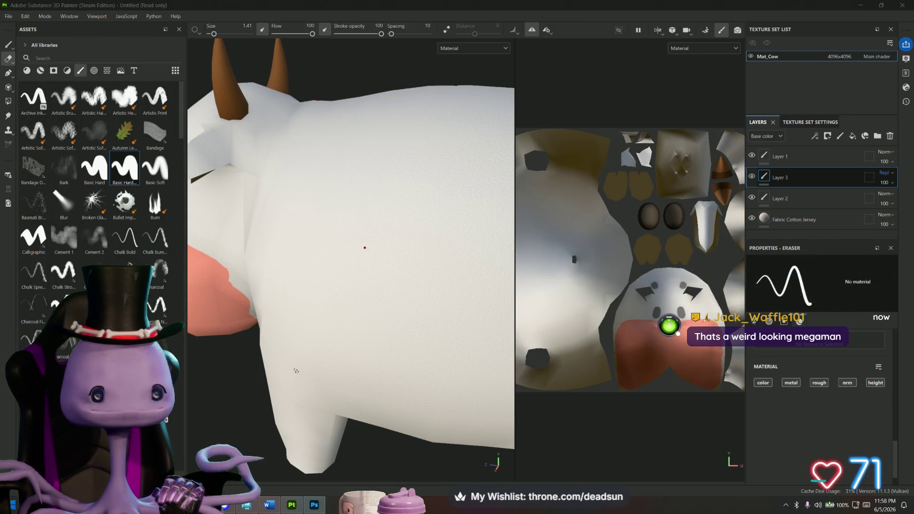
- View the cow's underside and switch back to painting with the Basic Hard brush
key(f)
scroll(326, 291, up, 5)
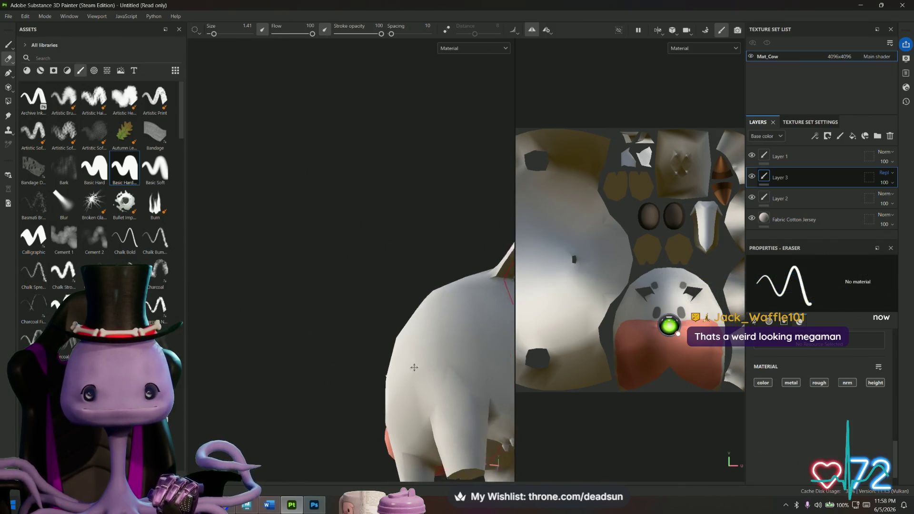
scroll(421, 372, down, 5)
alt+drag(256, 217, 324, 286)
scroll(338, 305, up, 5)
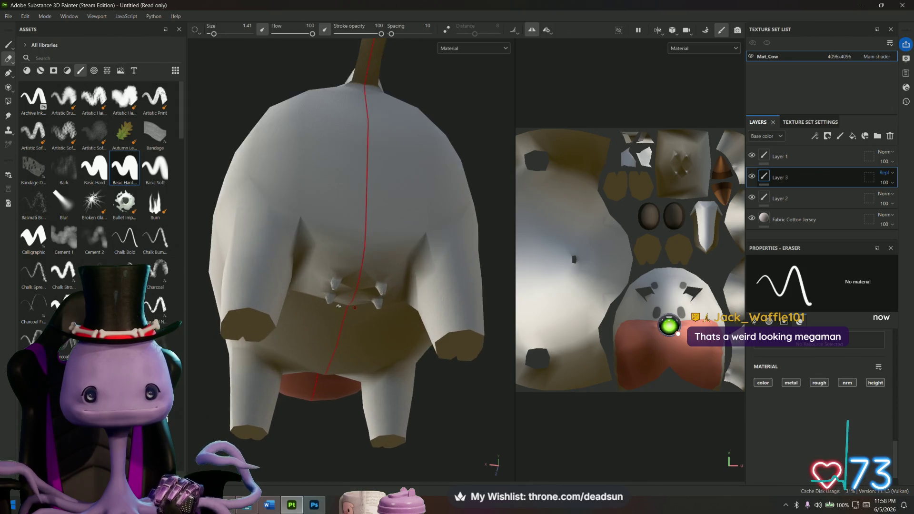
scroll(338, 306, up, 2)
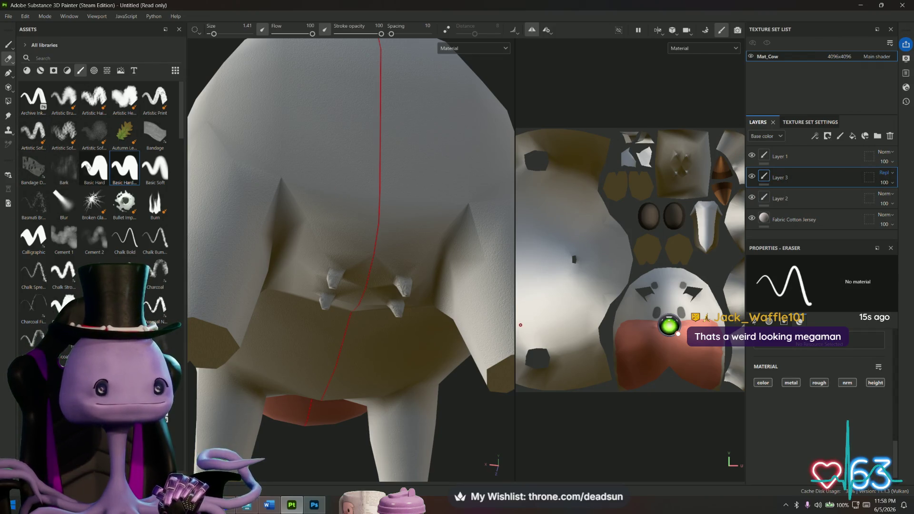
click(95, 169)
click(6, 46)
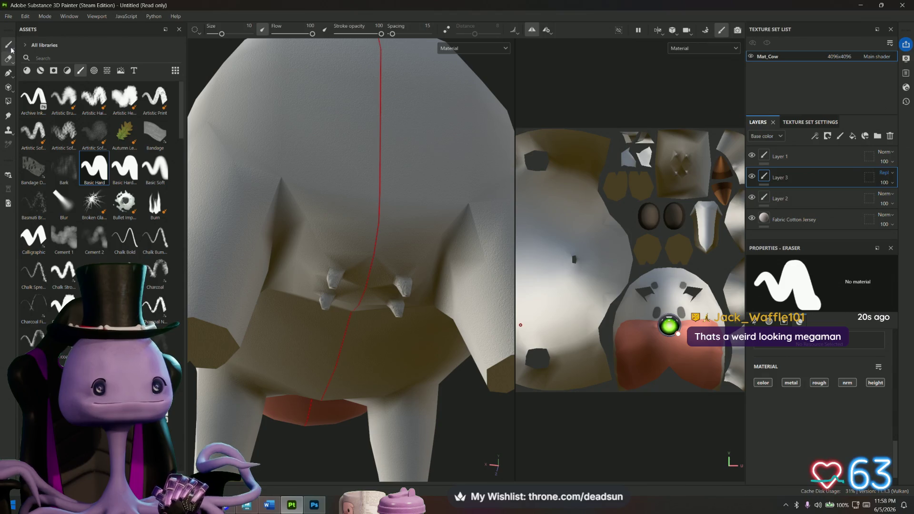
click(11, 48)
- Paint mirrored pink across the udder around the teats
mouse_move(376, 239)
mouse_down()
mouse_move(315, 240)
mouse_move(308, 267)
mouse_move(361, 270)
mouse_move(357, 173)
mouse_up()
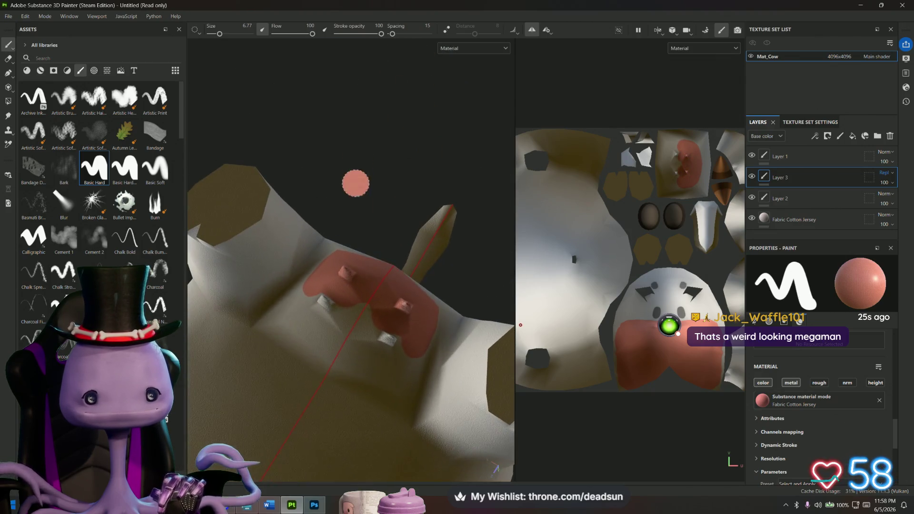
mouse_move(344, 335)
mouse_down()
mouse_move(306, 330)
mouse_move(333, 317)
mouse_move(371, 323)
mouse_move(280, 325)
mouse_up()
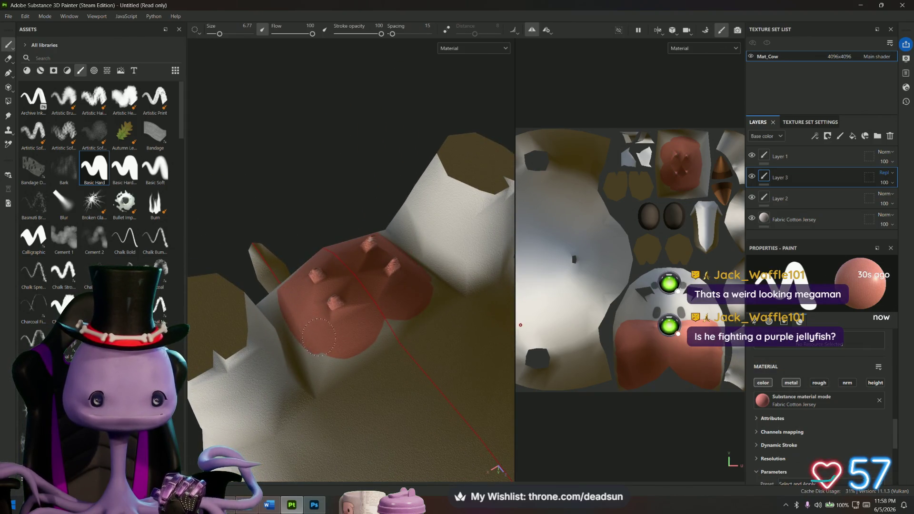
mouse_move(344, 345)
mouse_down()
mouse_move(373, 341)
mouse_move(393, 321)
mouse_move(367, 341)
mouse_move(355, 329)
mouse_up()
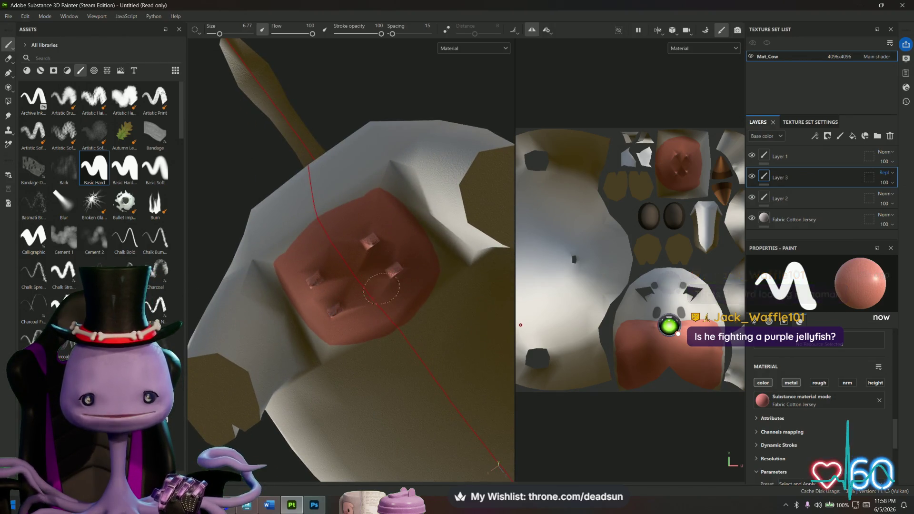
alt+drag(381, 261, 408, 379)
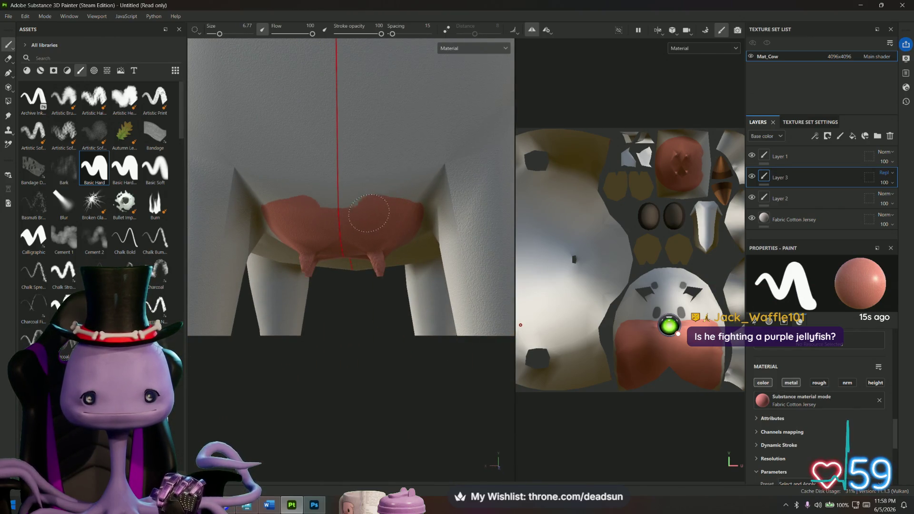
mouse_move(322, 218)
alt+mouse_down()
mouse_move(337, 343)
mouse_move(281, 378)
mouse_move(322, 341)
mouse_move(313, 308)
mouse_move(224, 347)
mouse_move(412, 343)
mouse_move(285, 381)
mouse_move(308, 346)
mouse_move(376, 339)
mouse_move(306, 408)
mouse_move(381, 381)
mouse_move(420, 380)
mouse_move(357, 422)
mouse_move(319, 415)
mouse_move(322, 422)
alt+mouse_up()
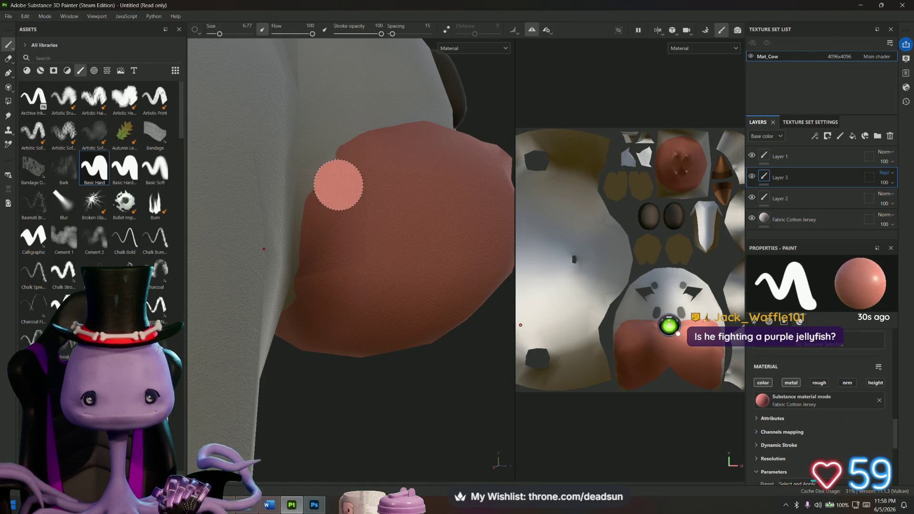
- Check the pink coverage on the udder's sides, reframe the whole cow, and switch to Discord
mouse_move(347, 163)
alt+mouse_down()
mouse_move(398, 234)
mouse_move(414, 281)
mouse_move(347, 347)
mouse_move(376, 323)
alt+mouse_up()
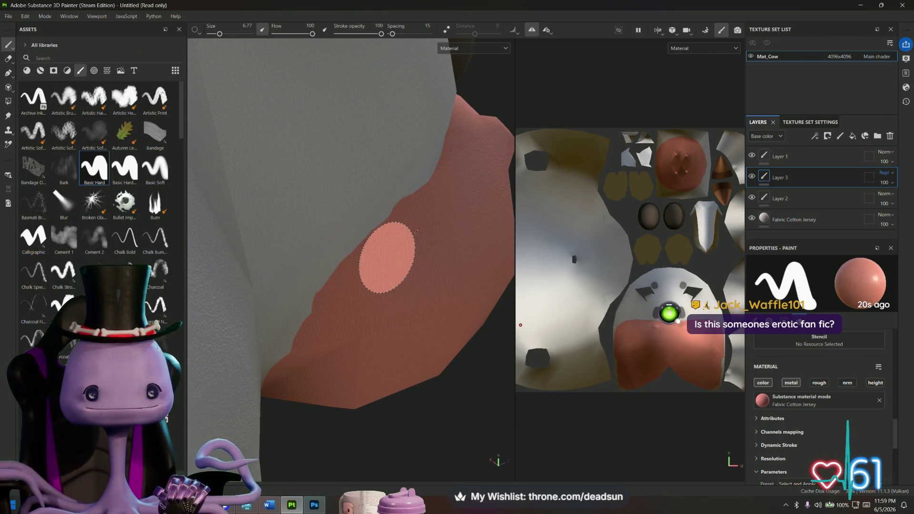
key(ctrl)
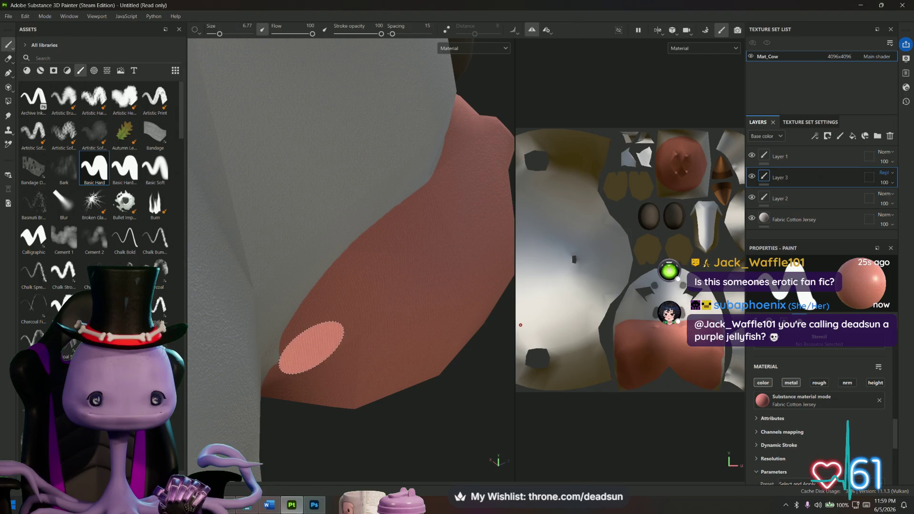
mouse_move(296, 364)
alt+mouse_down()
mouse_move(306, 373)
mouse_move(289, 309)
alt+mouse_up()
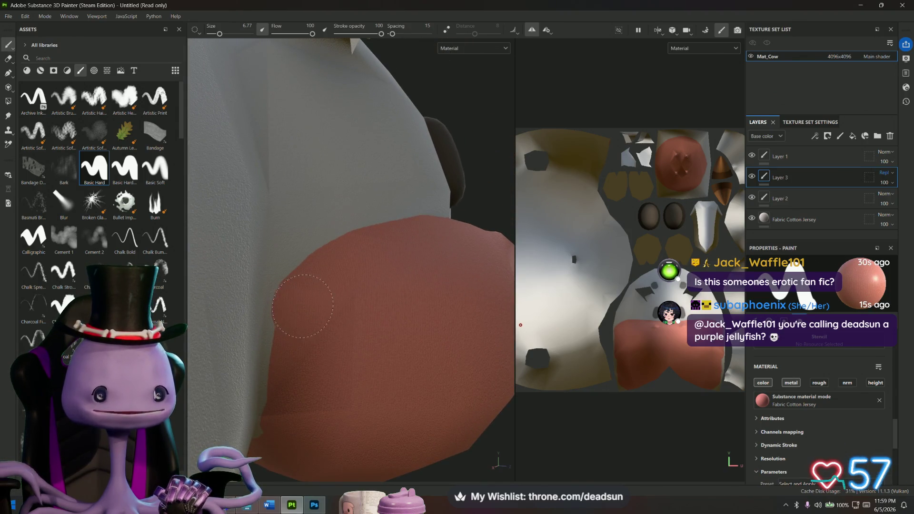
mouse_move(296, 375)
alt+mouse_down()
mouse_move(300, 394)
mouse_move(293, 294)
alt+mouse_up()
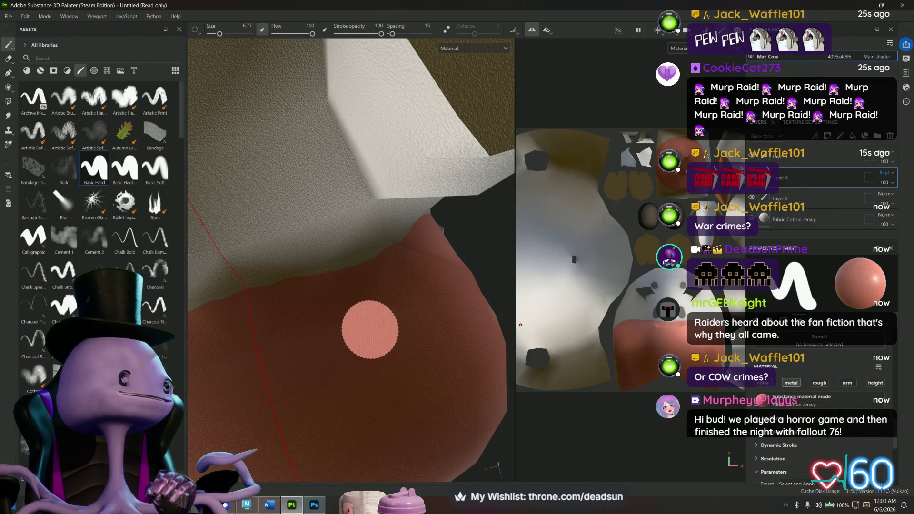
mouse_move(392, 305)
alt+mouse_down()
mouse_move(372, 318)
mouse_move(362, 267)
mouse_move(322, 326)
mouse_move(312, 424)
mouse_move(285, 444)
alt+mouse_up()
key(f)
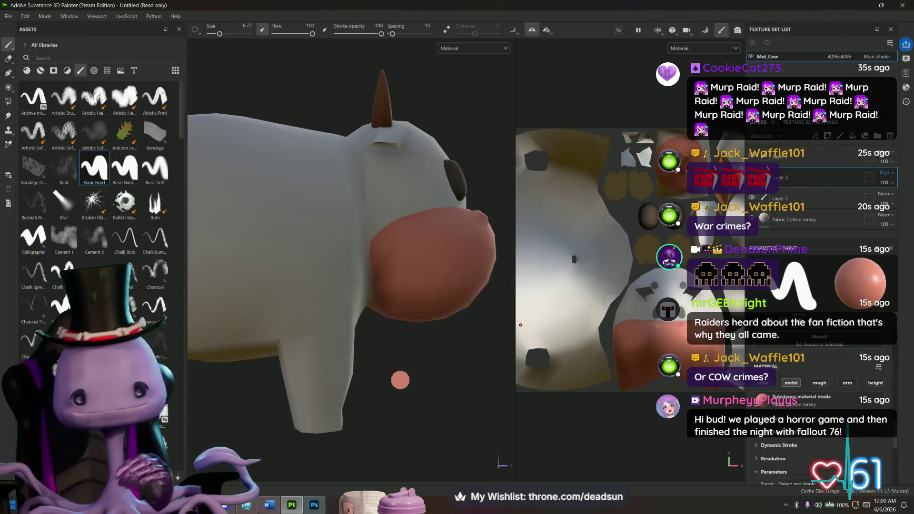
key(alt+Tab)
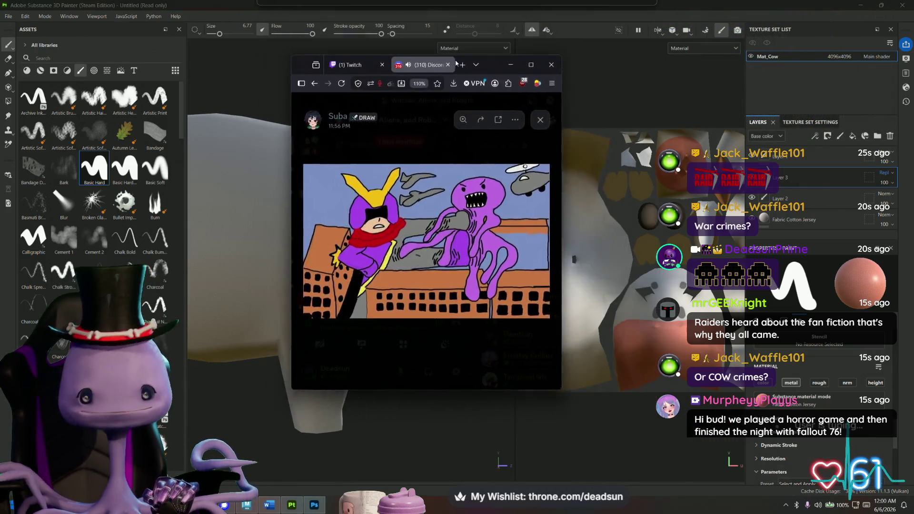
click(560, 76)
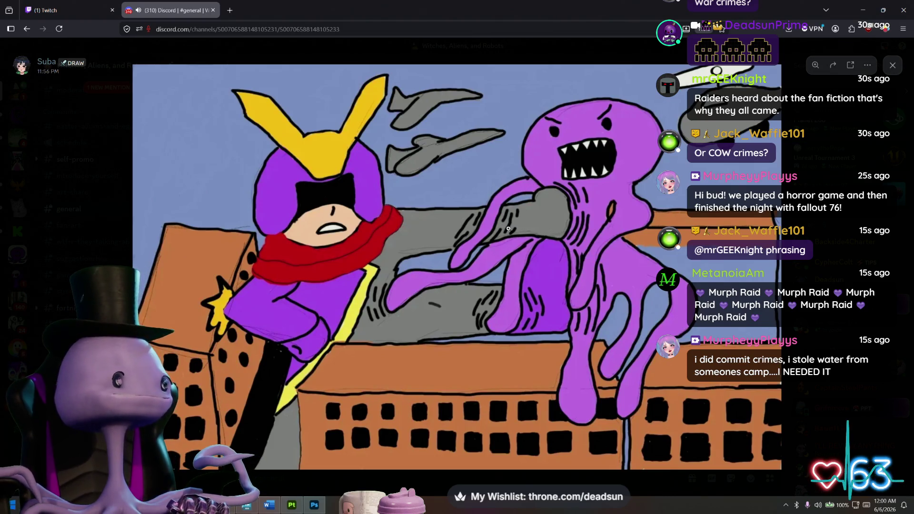
key(alt+Tab)
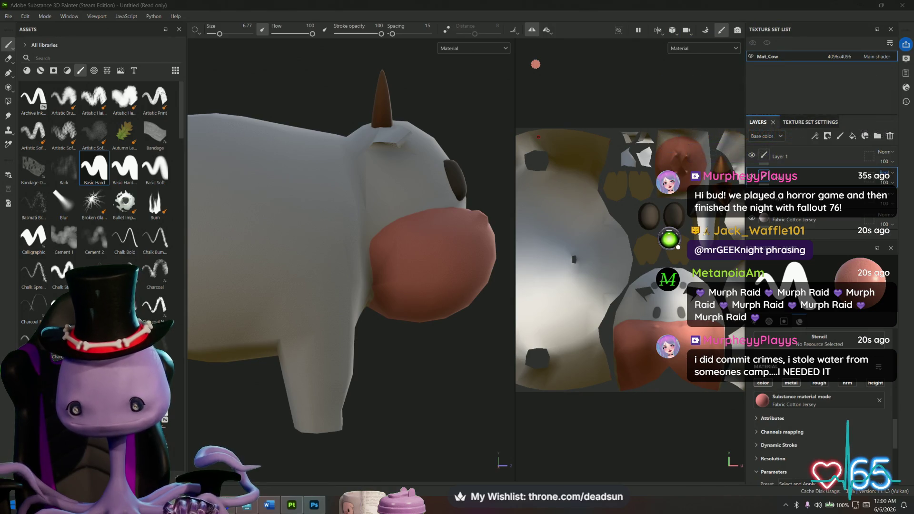
- Cancel a window switch, briefly zoom the view, then bring the Maya farm scene forward
key(alt+Tab)
key(Escape)
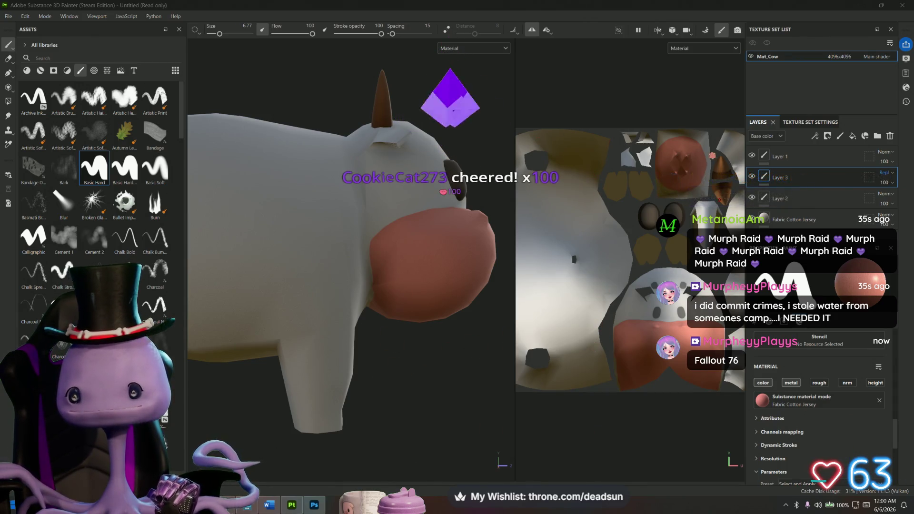
scroll(681, 159, up, 5)
scroll(680, 160, down, 5)
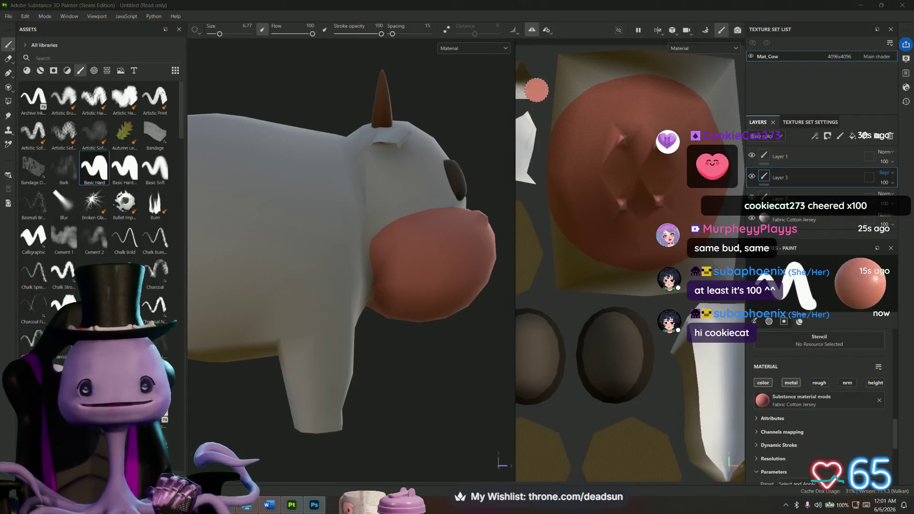
key(alt+Tab)
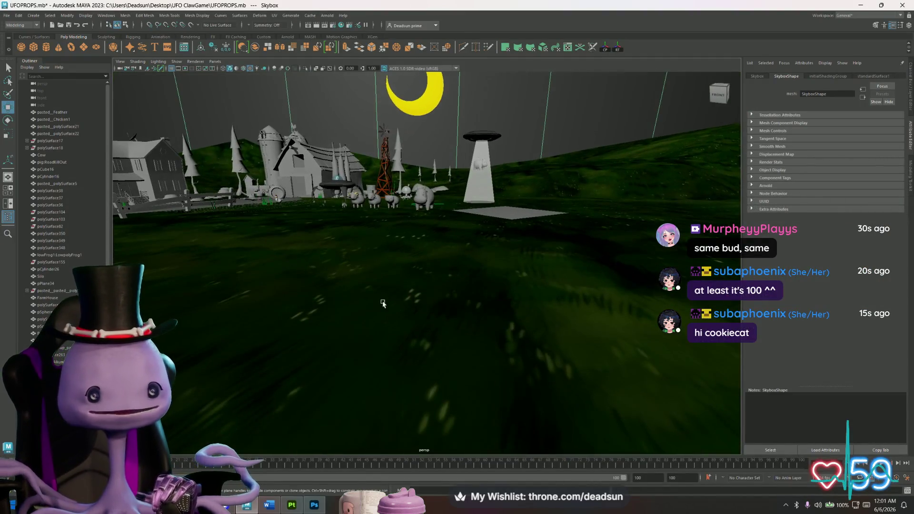
- Pull Maya's view back over the farm, then return to Substance Painter and orbit the cow
mouse_move(383, 303)
alt+mouse_down()
mouse_move(444, 370)
mouse_move(432, 370)
alt+mouse_up()
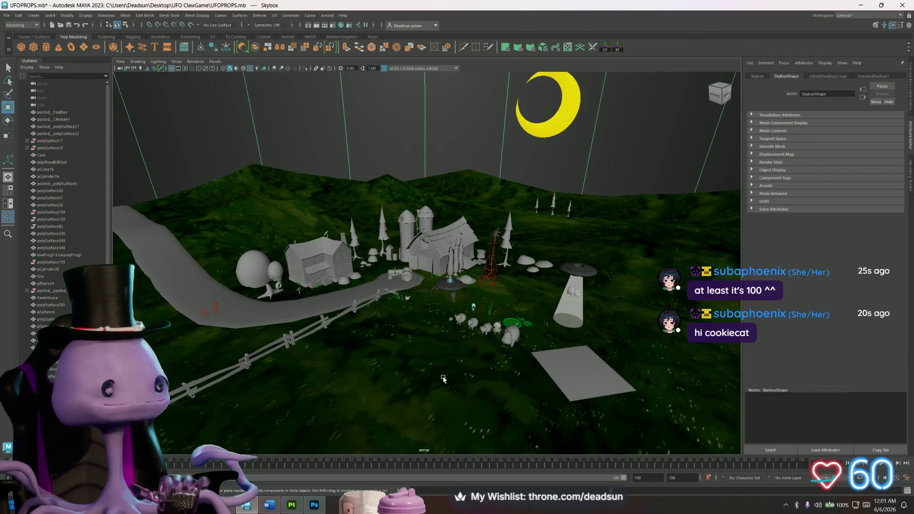
key(alt+Tab)
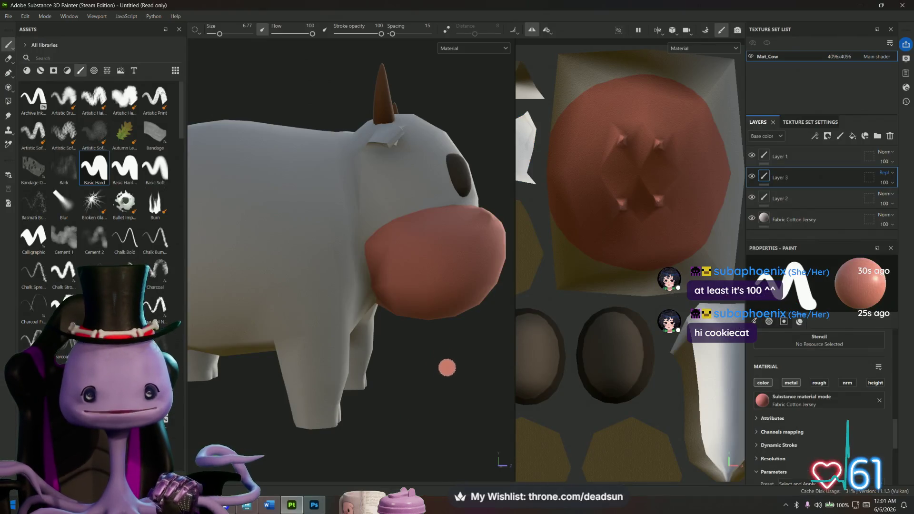
mouse_move(447, 367)
alt+mouse_down()
mouse_move(216, 366)
mouse_move(392, 447)
mouse_move(386, 433)
mouse_move(441, 416)
mouse_move(461, 449)
mouse_move(482, 292)
mouse_move(484, 319)
alt+mouse_up()
scroll(396, 380, up, 3)
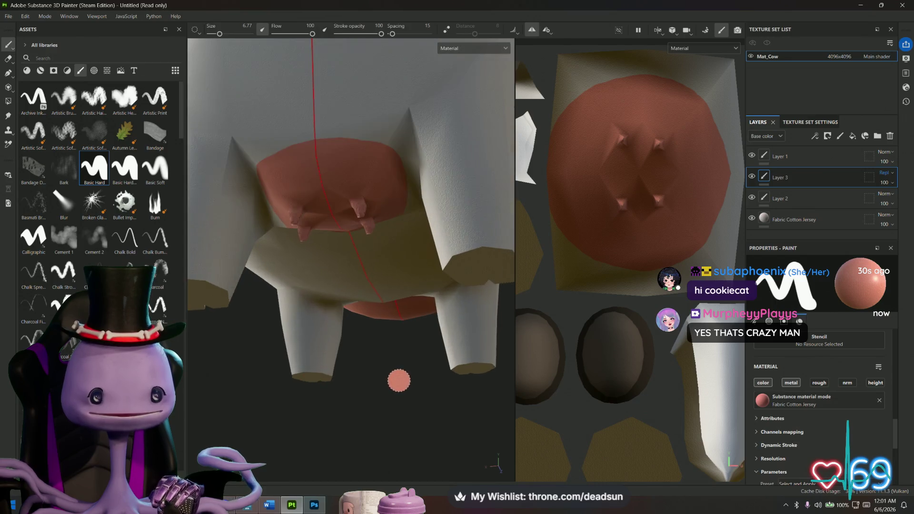
mouse_move(394, 391)
alt+mouse_down()
mouse_move(408, 428)
mouse_move(400, 452)
mouse_move(401, 4)
alt+mouse_up()
scroll(402, 424, down, 3)
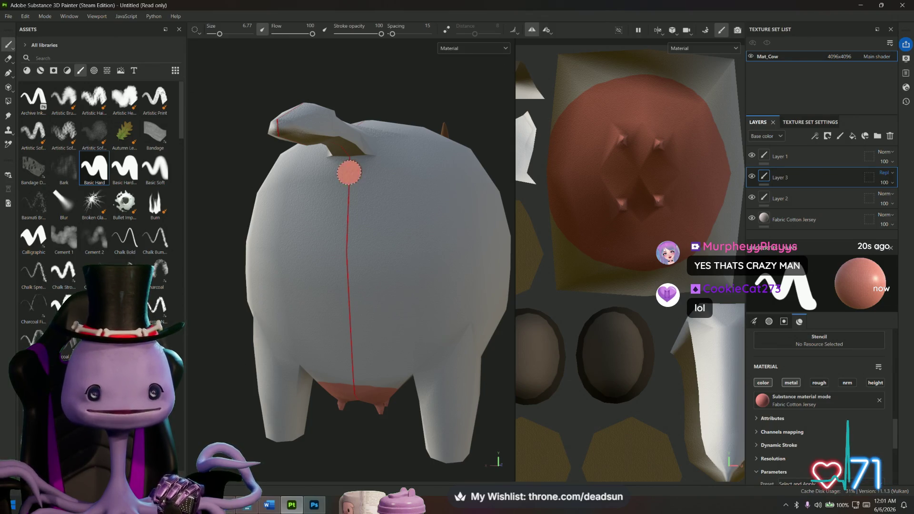
scroll(369, 422, down, 4)
mouse_move(421, 406)
alt+mouse_down()
mouse_move(334, 416)
mouse_move(388, 426)
mouse_move(347, 465)
mouse_move(347, 435)
mouse_move(325, 452)
mouse_move(306, 445)
mouse_move(330, 449)
mouse_move(316, 400)
mouse_move(237, 400)
mouse_move(239, 320)
mouse_move(333, 371)
mouse_move(371, 382)
mouse_move(394, 374)
alt+mouse_up()
scroll(340, 398, down, 2)
scroll(369, 394, up, 6)
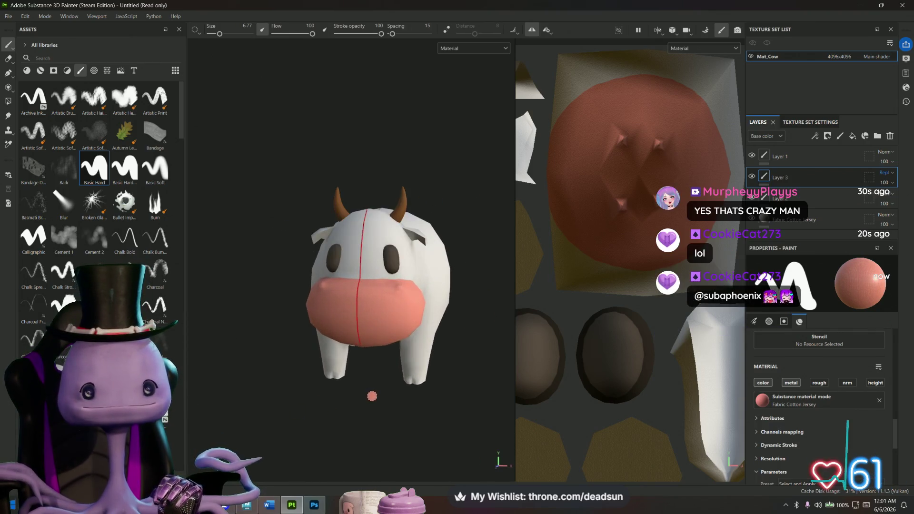
scroll(401, 397, up, 2)
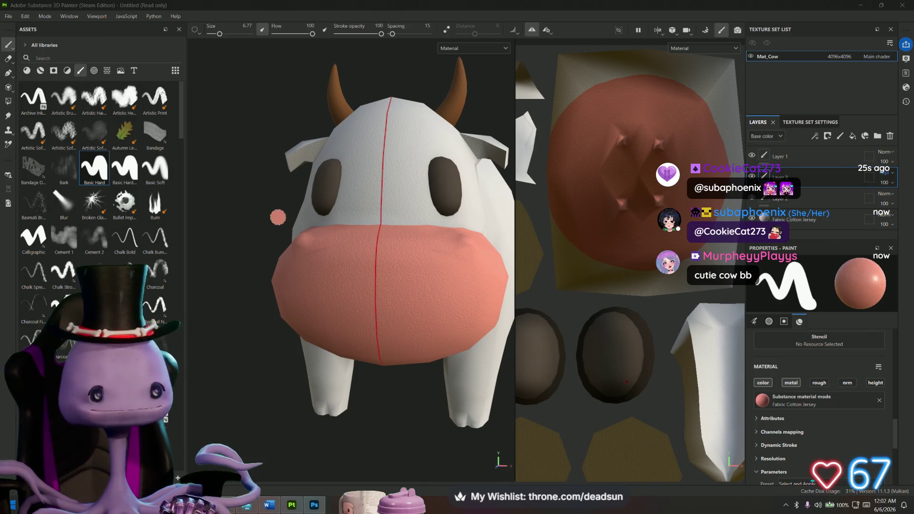
scroll(806, 392, down, 5)
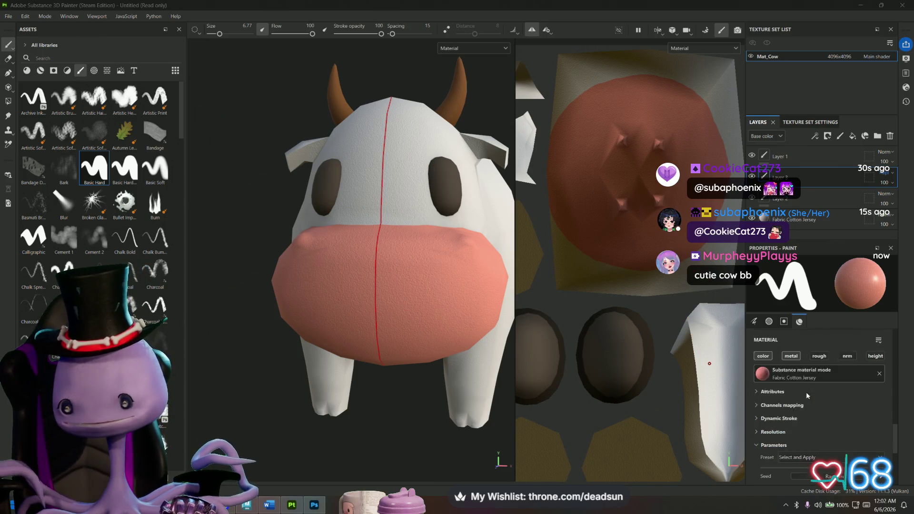
- Change the Fabric Color to the light pink E0CAC3
click(824, 408)
click(714, 270)
drag(715, 269, 714, 270)
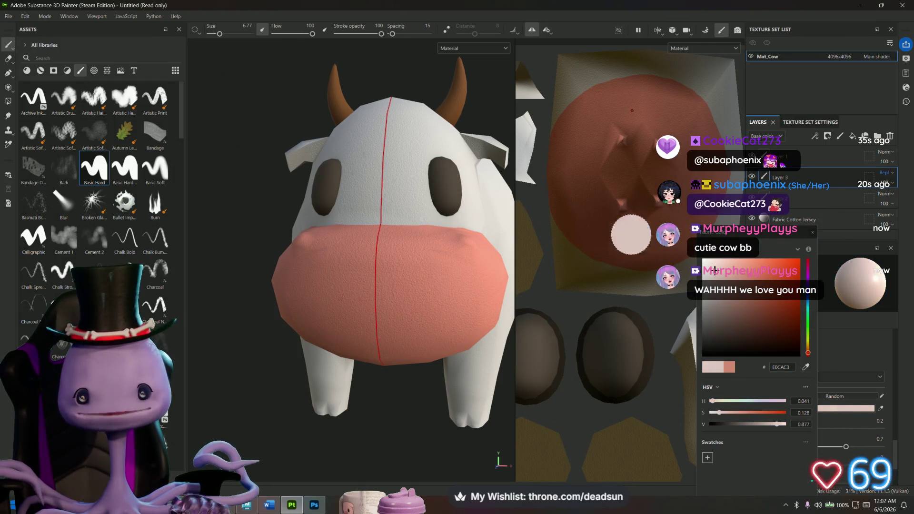
scroll(404, 197, up, 5)
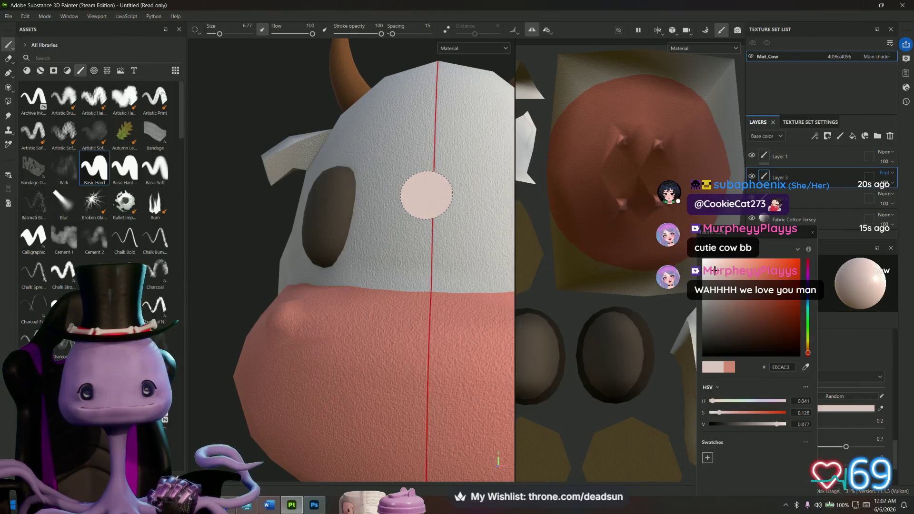
scroll(247, 291, up, 3)
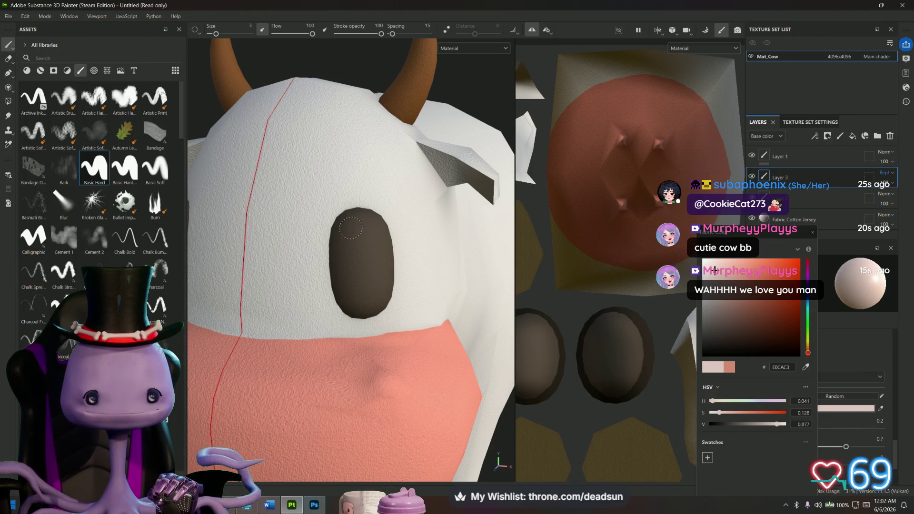
- Undo the test dots on the eyes, turn symmetry off, and shrink the brush to 1.41
alt+drag(355, 259, 557, 335)
alt+drag(351, 379, 413, 228)
key(ctrl+z)
key(l)
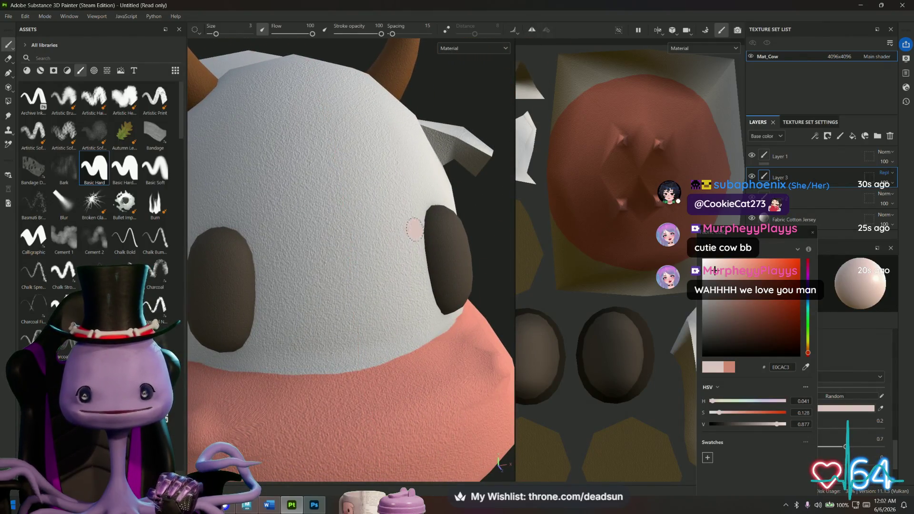
mouse_move(332, 268)
alt+mouse_down()
mouse_move(310, 267)
mouse_move(339, 268)
mouse_move(286, 338)
mouse_move(362, 327)
mouse_move(405, 286)
mouse_move(406, 322)
mouse_move(404, 306)
mouse_move(330, 313)
alt+mouse_up()
scroll(333, 263, down, 5)
scroll(331, 313, up, 2)
scroll(330, 313, up, 1)
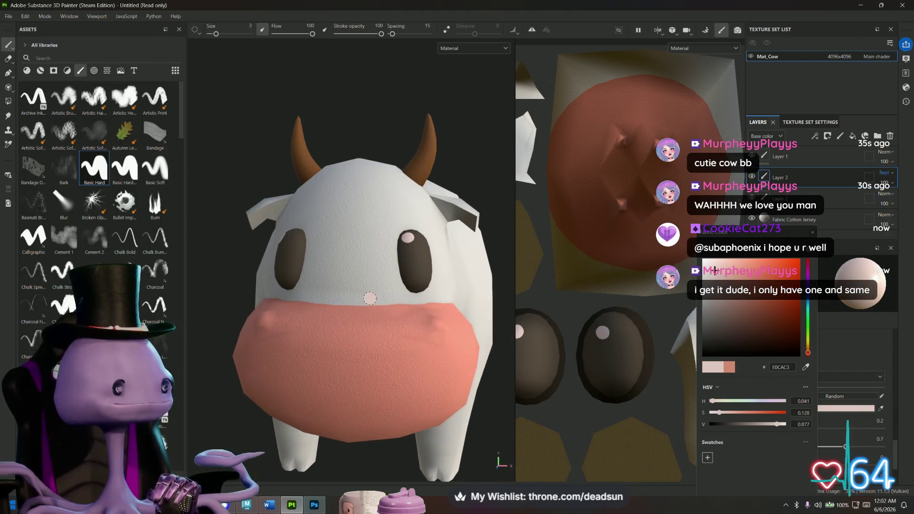
scroll(414, 381, up, 4)
alt+drag(413, 381, 381, 331)
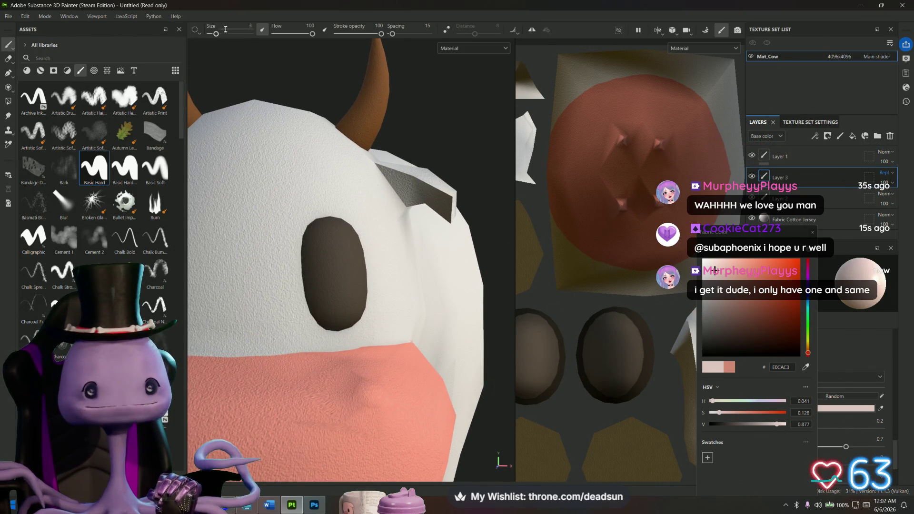
drag(216, 34, 219, 34)
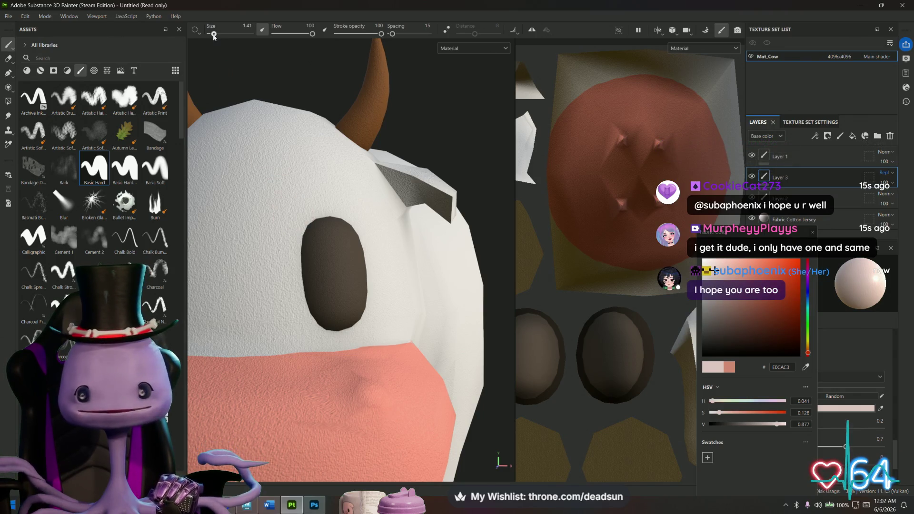
click(839, 413)
- Switch the paint colour to muted pink C5AEA7 and paint oval and crescent highlights on the eye
click(832, 412)
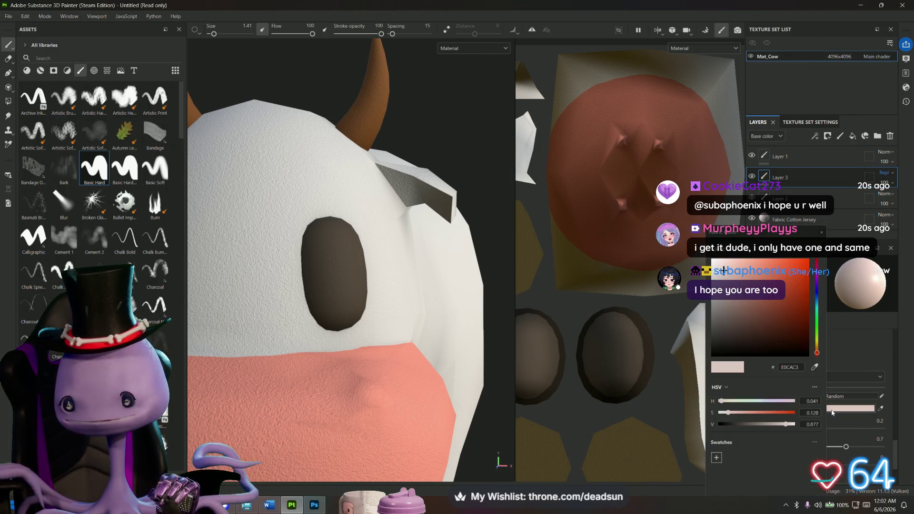
click(725, 281)
alt+drag(313, 267, 367, 276)
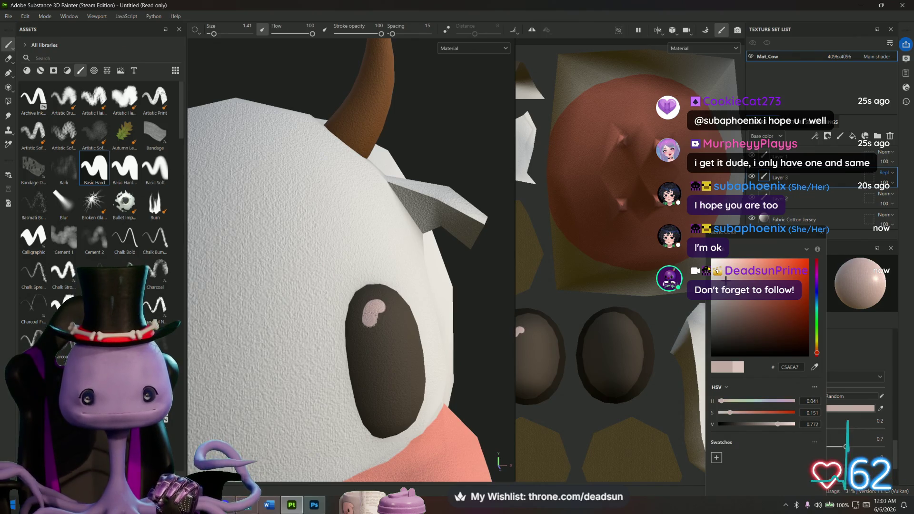
drag(395, 335, 394, 318)
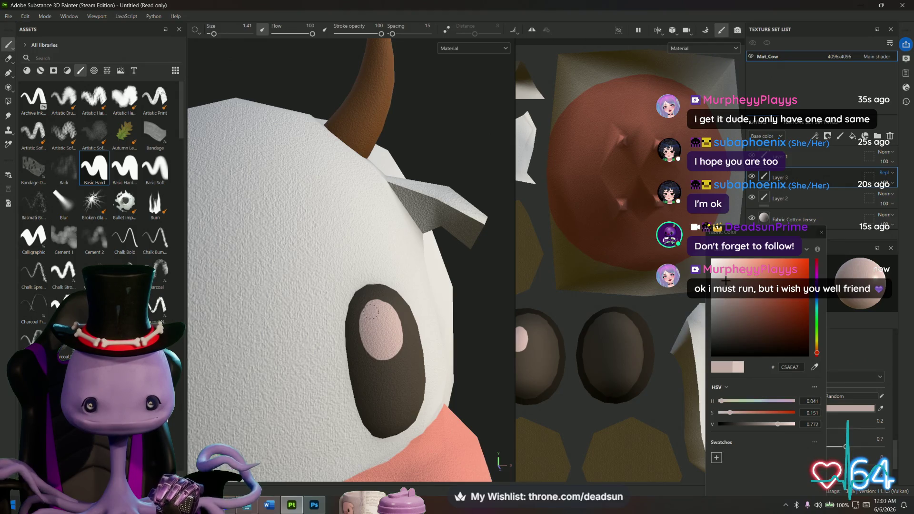
mouse_move(371, 348)
alt+mouse_down()
mouse_move(387, 379)
mouse_move(400, 364)
mouse_move(404, 384)
mouse_move(388, 354)
alt+mouse_up()
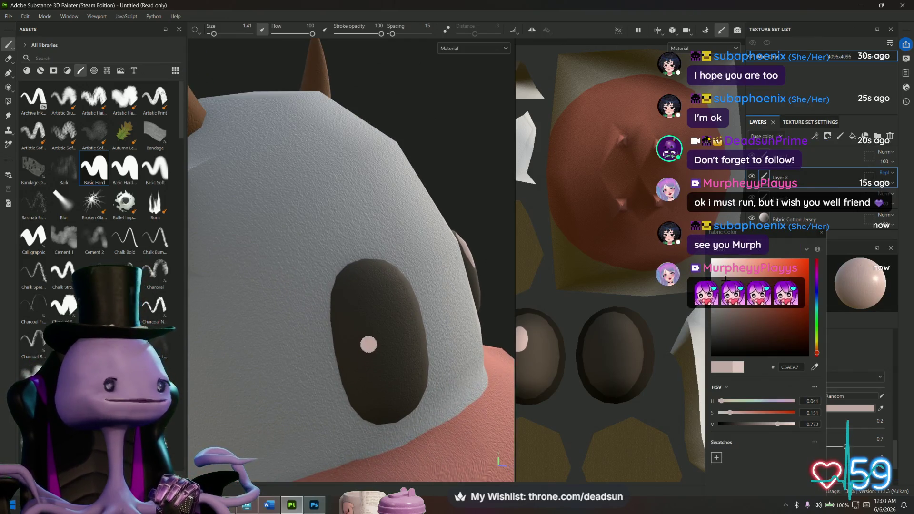
mouse_move(367, 275)
mouse_down()
mouse_move(364, 319)
mouse_move(358, 286)
mouse_move(360, 298)
mouse_up()
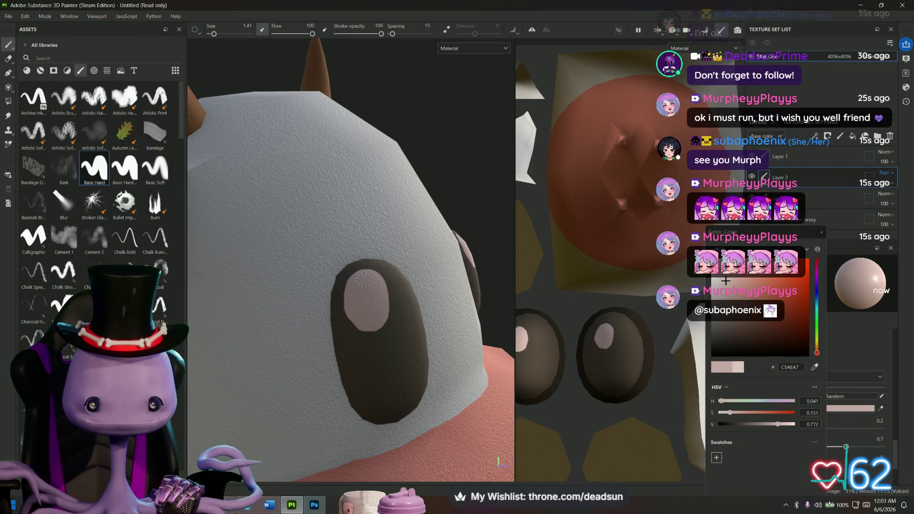
- Turn the head to another angle and widen the eye highlight into a pink ring
scroll(371, 299, down, 5)
mouse_move(370, 299)
alt+mouse_down()
mouse_move(320, 370)
mouse_move(297, 381)
mouse_move(307, 346)
alt+mouse_up()
scroll(304, 375, up, 3)
alt+drag(352, 238, 309, 238)
mouse_move(301, 324)
mouse_down()
mouse_move(285, 307)
mouse_move(280, 343)
mouse_move(301, 347)
mouse_move(288, 329)
mouse_move(294, 311)
mouse_move(307, 341)
mouse_up()
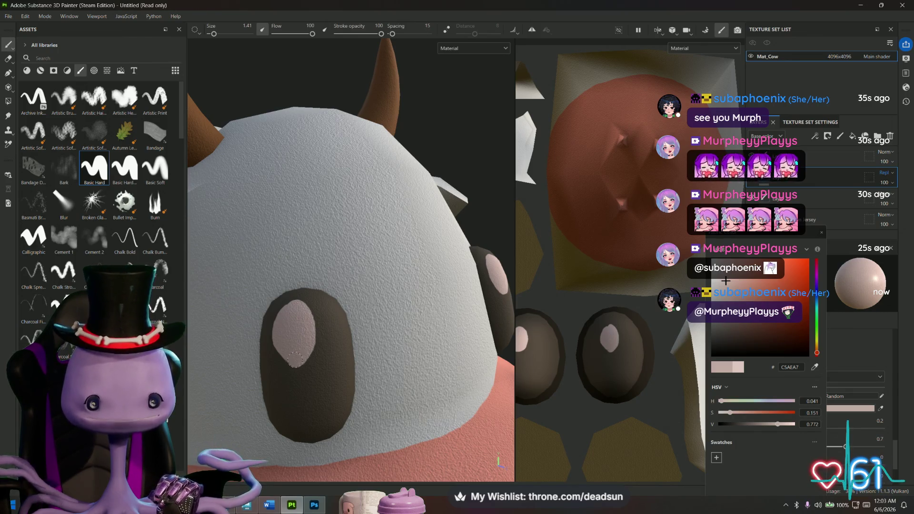
- Frame the cow's head and lighten the paint colour to near-white pink F1E6E3
key(f)
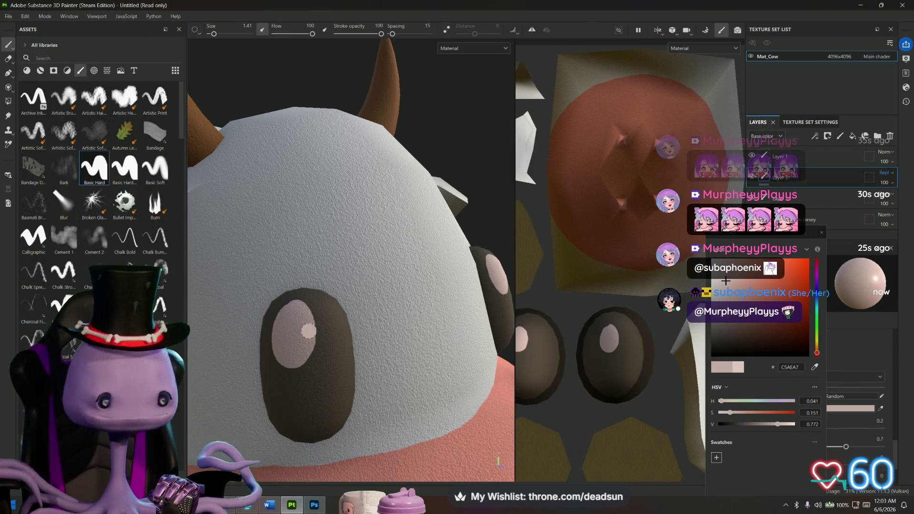
alt+drag(341, 344, 364, 346)
scroll(432, 339, up, 5)
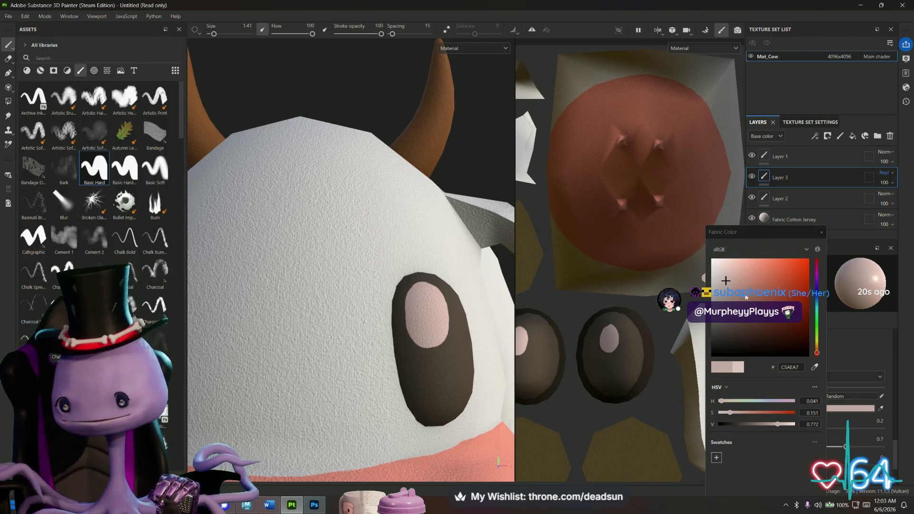
click(717, 264)
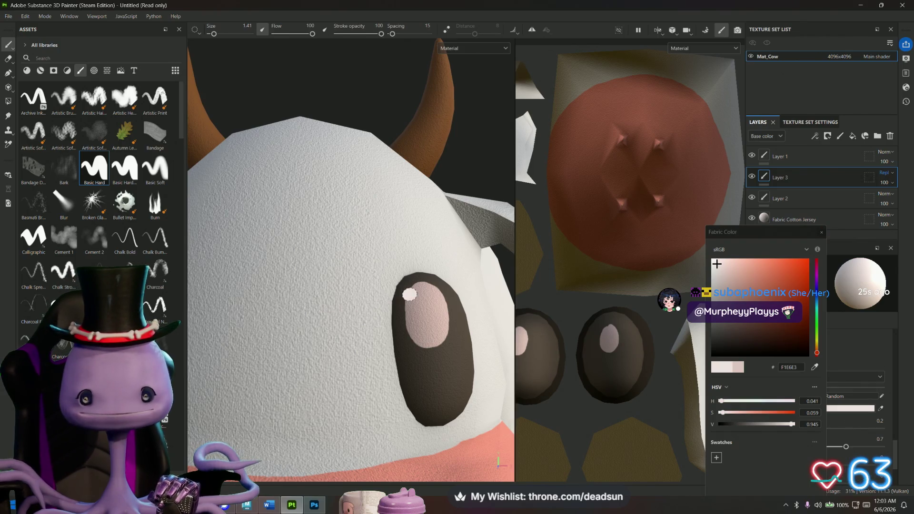
mouse_move(309, 373)
alt+mouse_down()
mouse_move(272, 387)
mouse_move(552, 364)
alt+mouse_up()
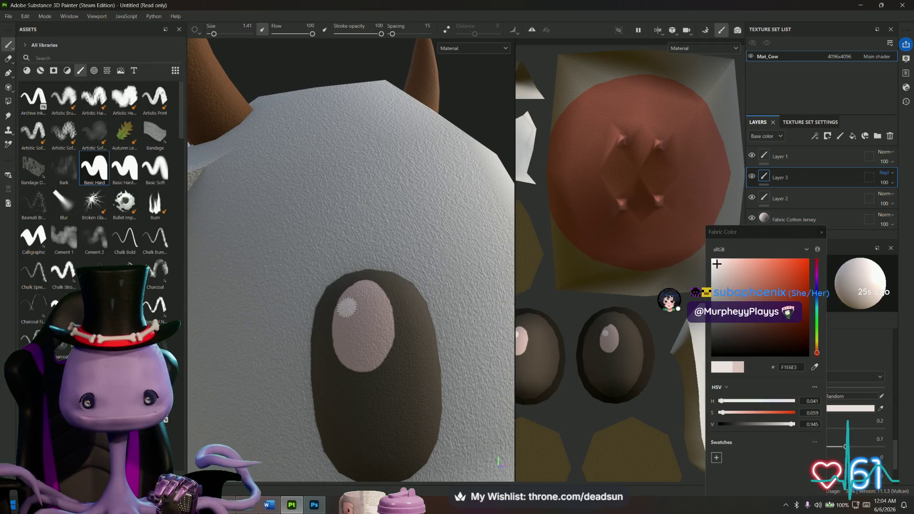
scroll(346, 307, down, 10)
mouse_move(484, 413)
alt+mouse_down()
mouse_move(377, 395)
mouse_move(445, 377)
mouse_move(482, 384)
mouse_move(400, 376)
alt+mouse_up()
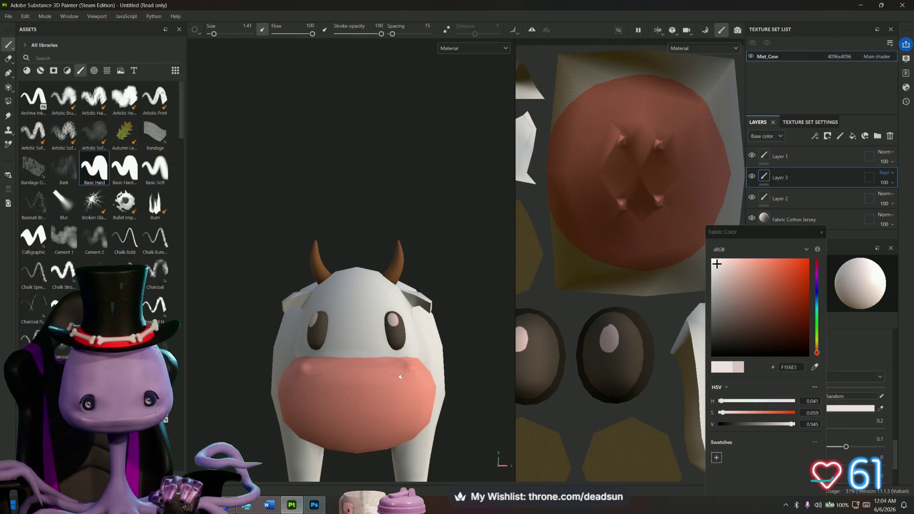
- Undo the eye highlights, re-enable mirrored painting, and dab darker pink highlights on both eyes
key(ctrl+z)
key(ctrl+z)
key(ctrl+z)
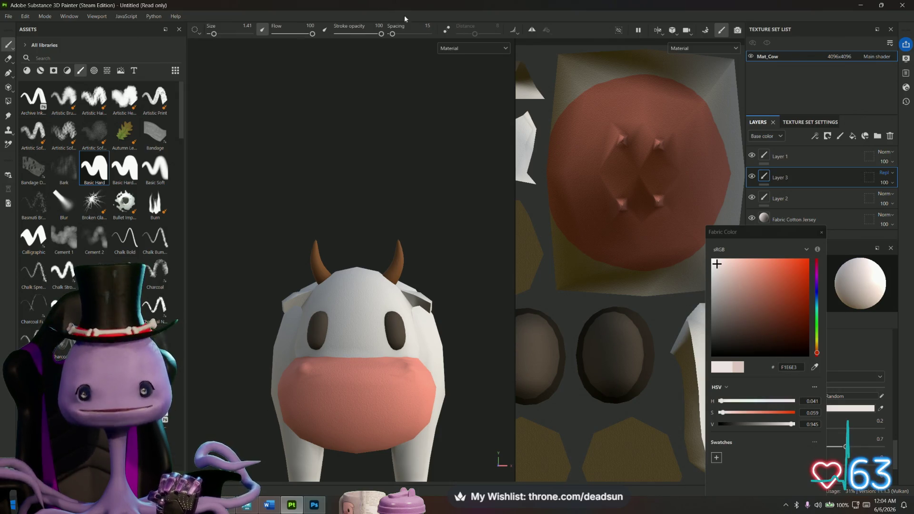
click(531, 30)
scroll(394, 321, up, 5)
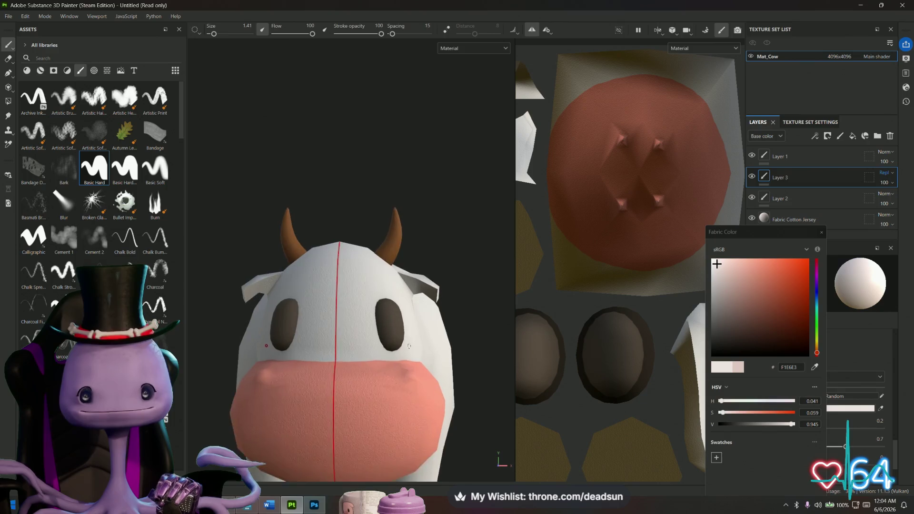
click(726, 278)
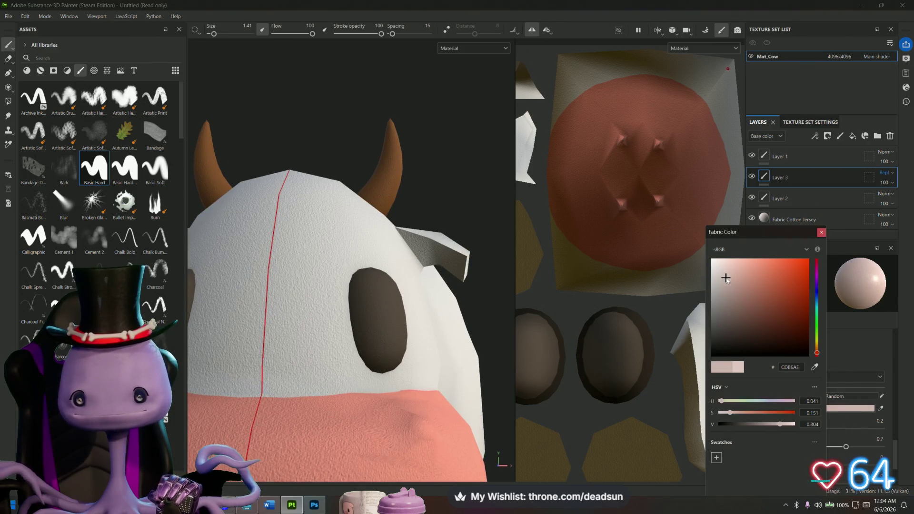
mouse_move(370, 274)
mouse_down()
mouse_move(363, 280)
mouse_move(380, 278)
mouse_move(366, 294)
mouse_up()
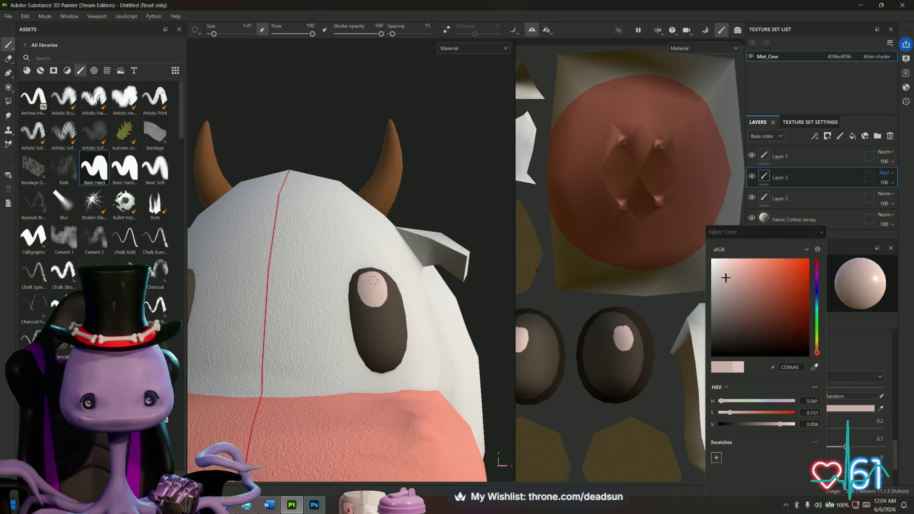
- Dab a near-white pink dot into the eye highlight, review from above, then undo it
scroll(373, 284, up, 5)
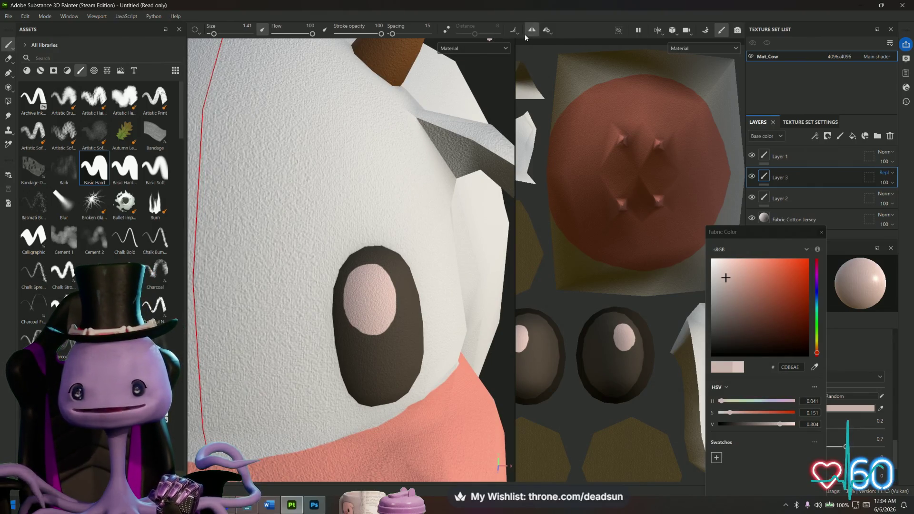
click(718, 268)
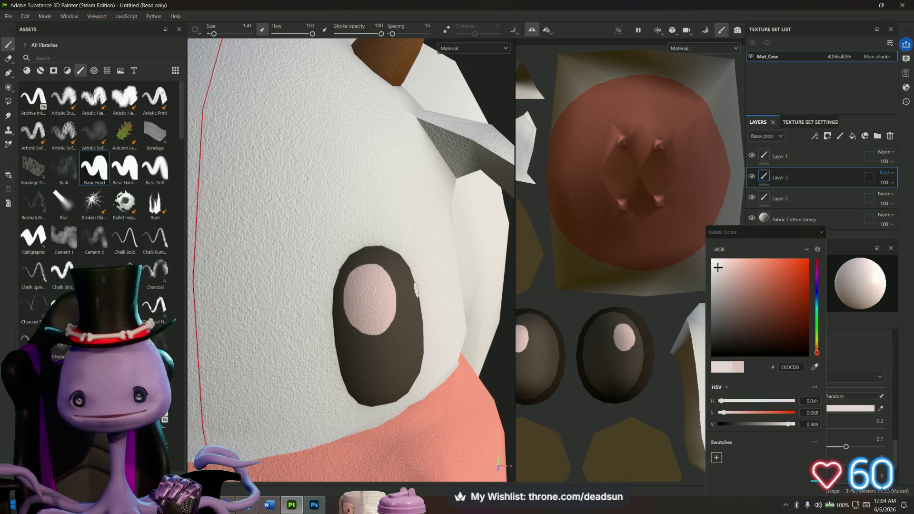
click(365, 291)
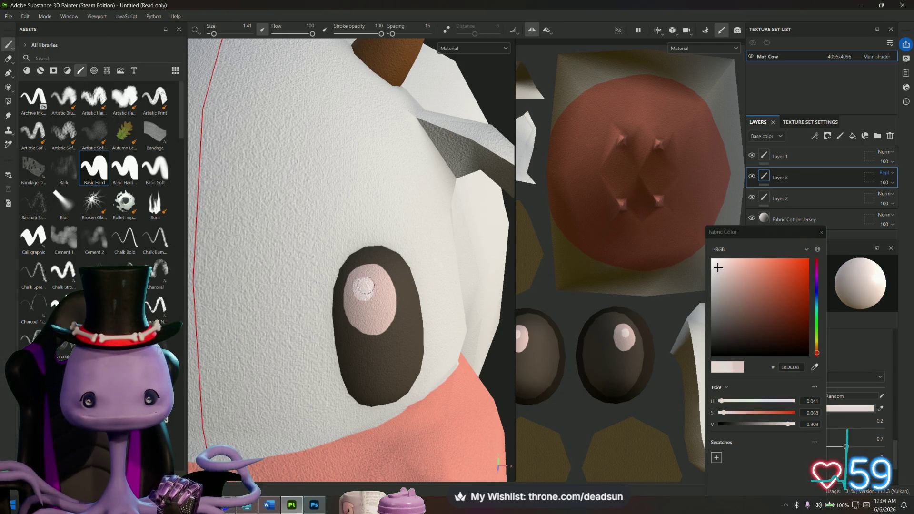
scroll(369, 310, down, 10)
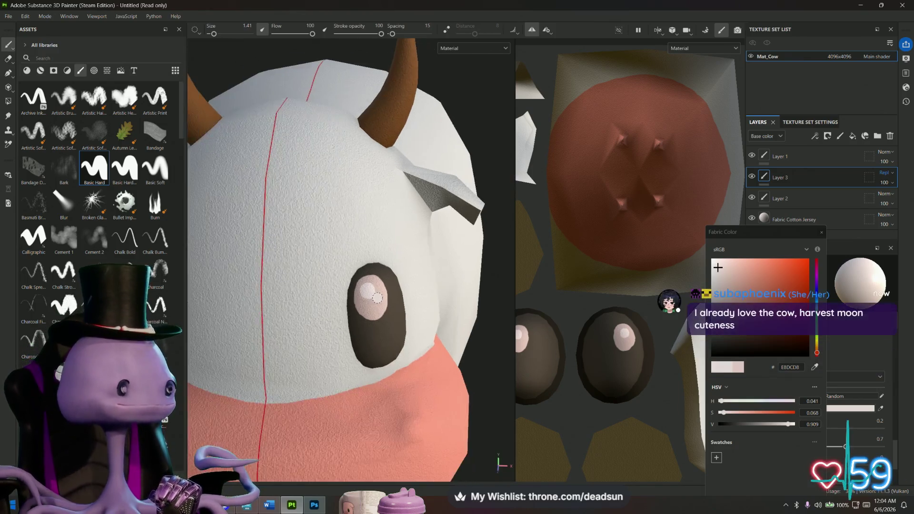
mouse_move(375, 339)
alt+mouse_down()
mouse_move(310, 292)
mouse_move(276, 304)
mouse_move(388, 300)
mouse_move(428, 317)
alt+mouse_up()
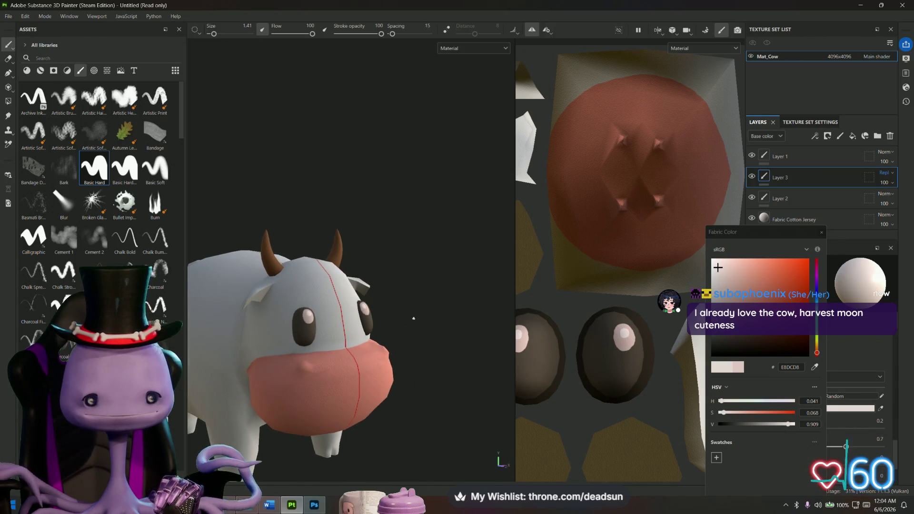
scroll(428, 317, up, 5)
key(ctrl+z)
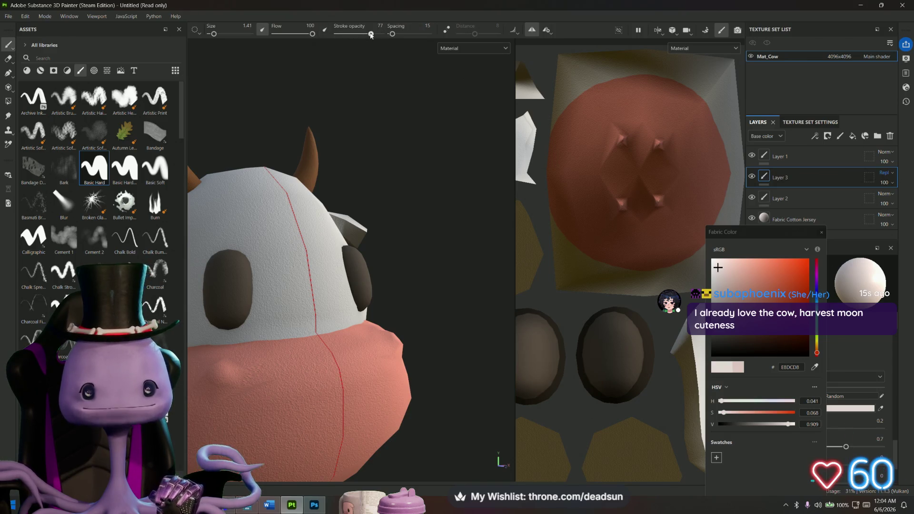
- Try a light curved highlight stroke on the eye from a frontal view
scroll(424, 163, up, 5)
mouse_move(424, 163)
alt+mouse_down()
mouse_move(310, 301)
mouse_move(331, 261)
mouse_move(333, 272)
alt+mouse_up()
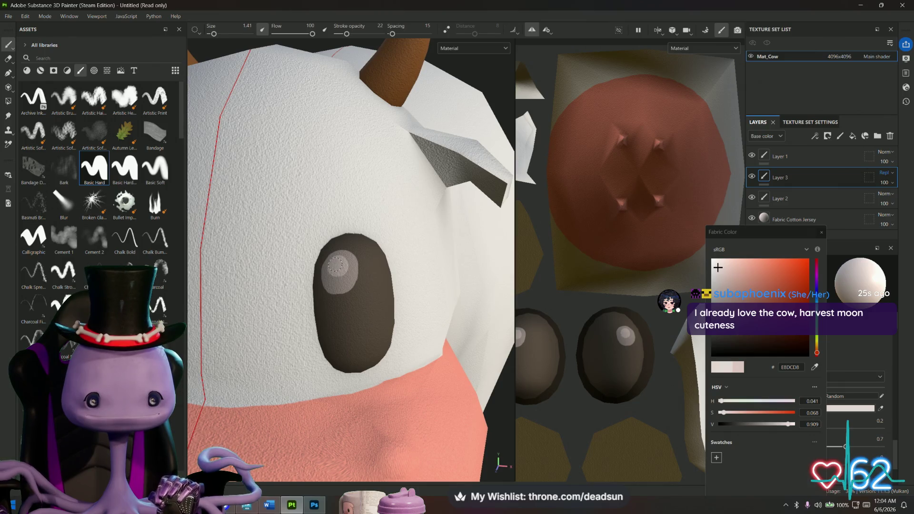
scroll(337, 266, down, 5)
mouse_move(337, 267)
alt+mouse_down()
mouse_move(337, 363)
mouse_move(366, 376)
mouse_move(328, 388)
alt+mouse_up()
scroll(310, 333, up, 5)
mouse_move(310, 333)
alt+mouse_down()
mouse_move(306, 384)
mouse_move(306, 374)
alt+mouse_up()
mouse_move(326, 285)
mouse_down()
mouse_move(303, 311)
mouse_move(310, 328)
mouse_move(333, 311)
mouse_move(314, 304)
mouse_move(310, 318)
mouse_move(377, 361)
mouse_move(395, 417)
mouse_move(371, 374)
mouse_up()
- Zoom in and out from a front three-quarter view to review the plain dark eyes
scroll(328, 316, down, 8)
scroll(370, 374, up, 5)
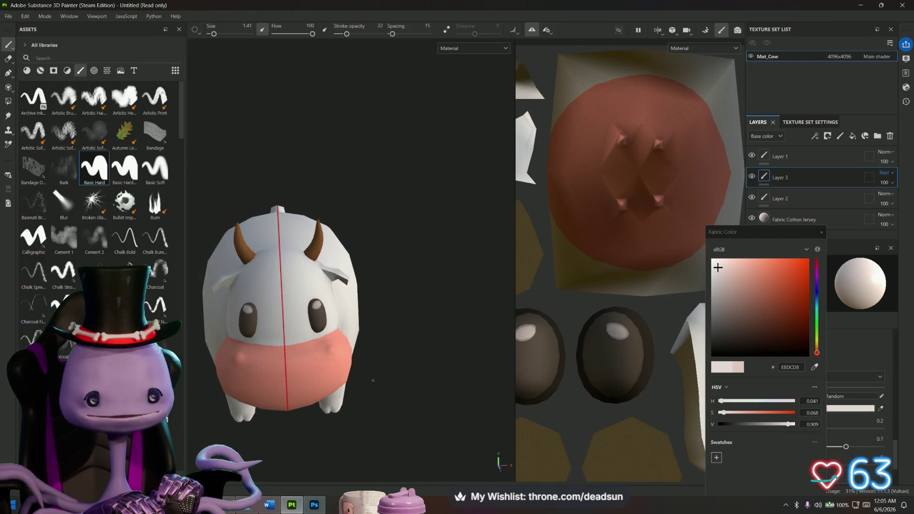
scroll(342, 312, down, 5)
alt+drag(316, 267, 351, 336)
scroll(350, 336, up, 3)
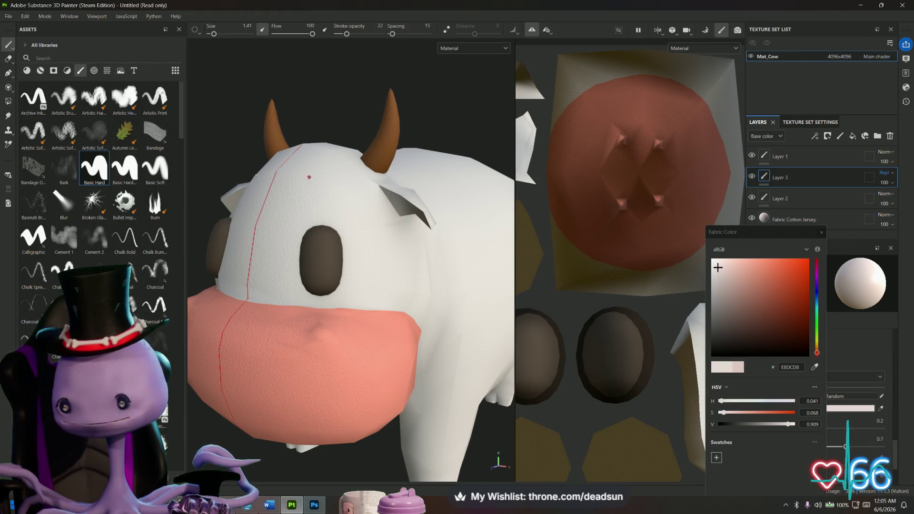
scroll(301, 219, down, 5)
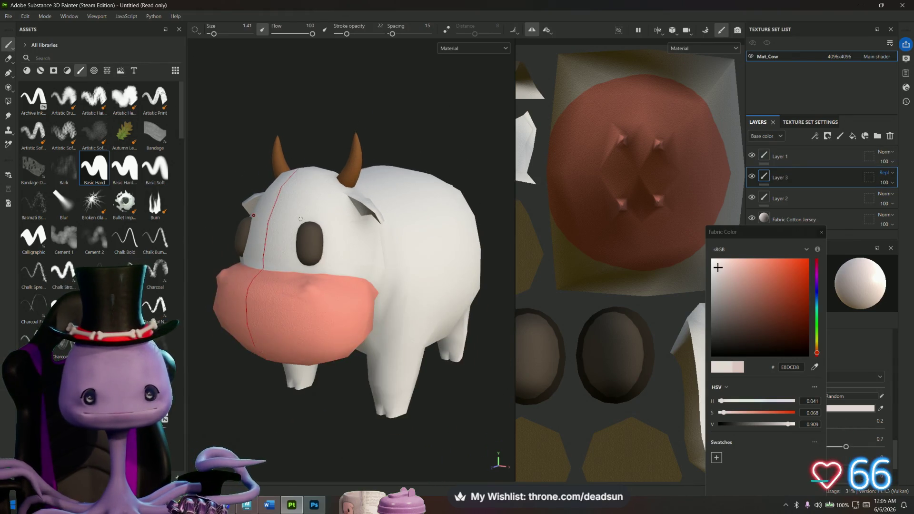
scroll(301, 219, up, 4)
scroll(319, 242, down, 2)
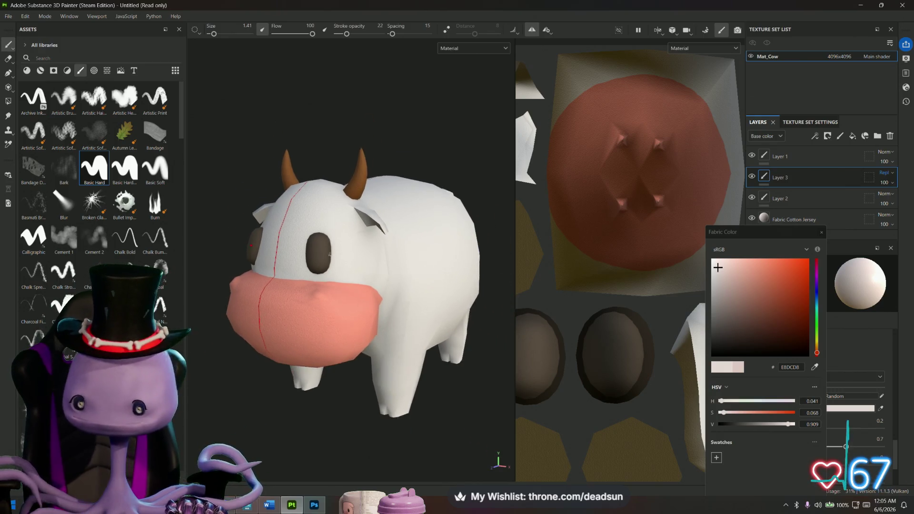
scroll(318, 250, up, 6)
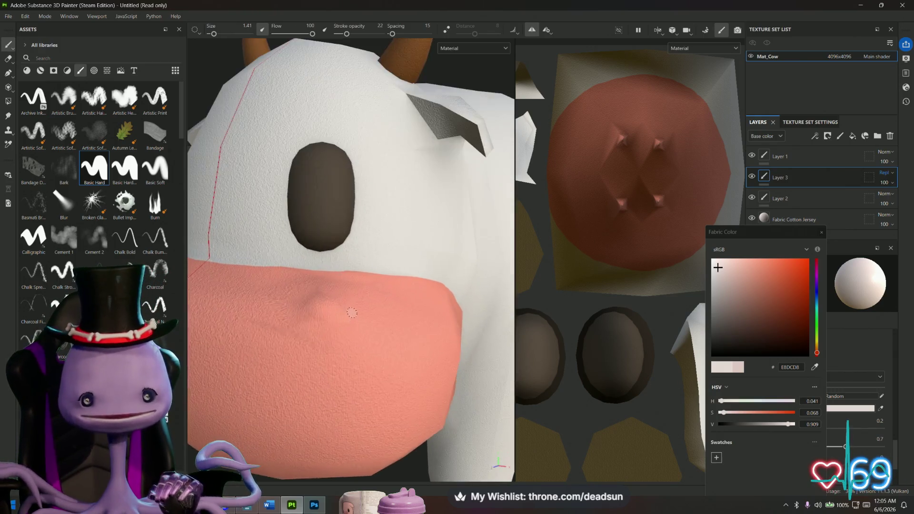
- Pick near-black 10100F and paint the nostril dot and line on the pink muzzle
drag(746, 331, 716, 350)
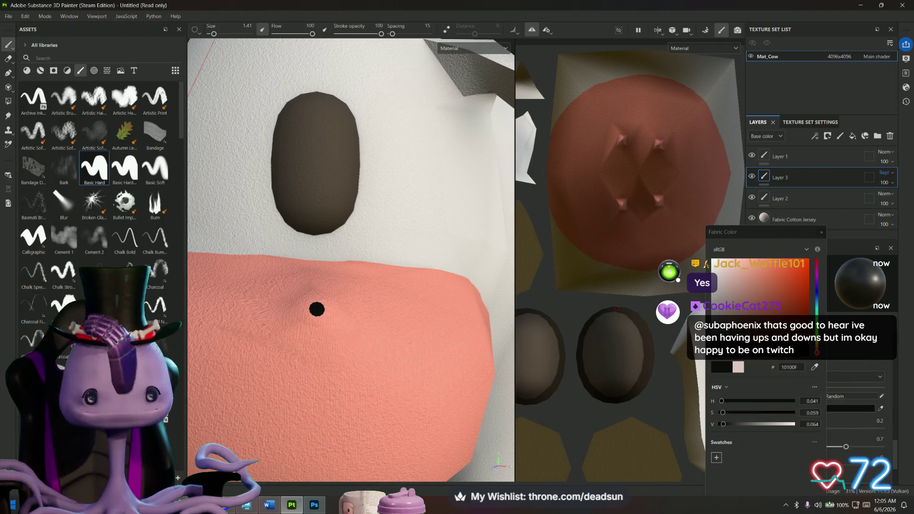
scroll(319, 360, down, 3)
mouse_move(309, 374)
alt+mouse_down()
mouse_move(334, 432)
mouse_move(378, 340)
alt+mouse_up()
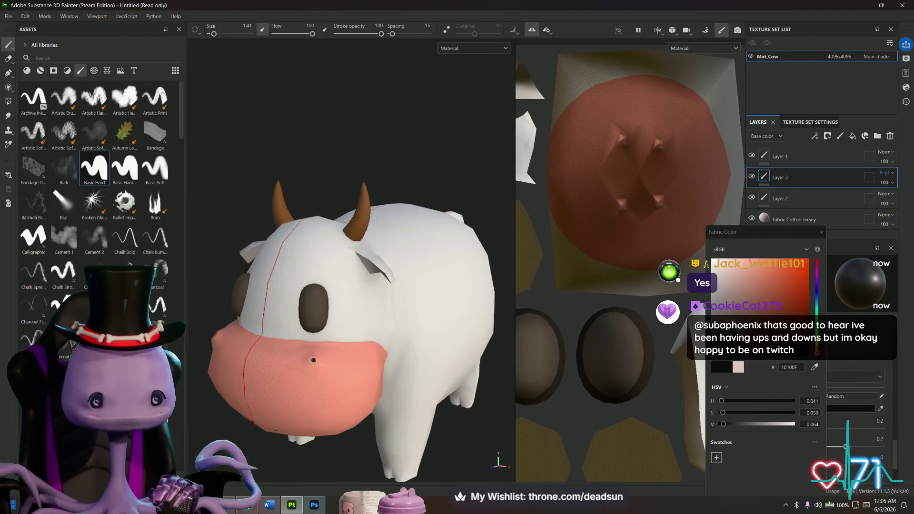
scroll(366, 323, up, 5)
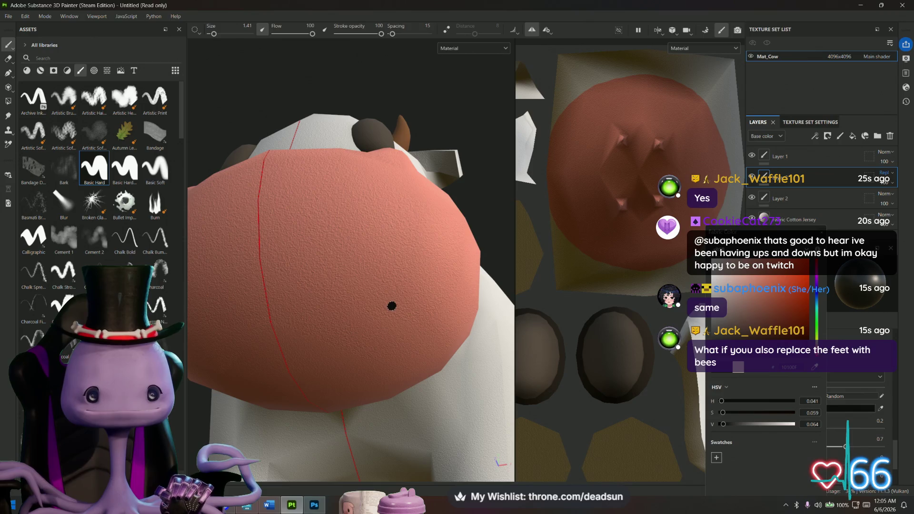
shift+click(376, 316)
drag(343, 327, 296, 337)
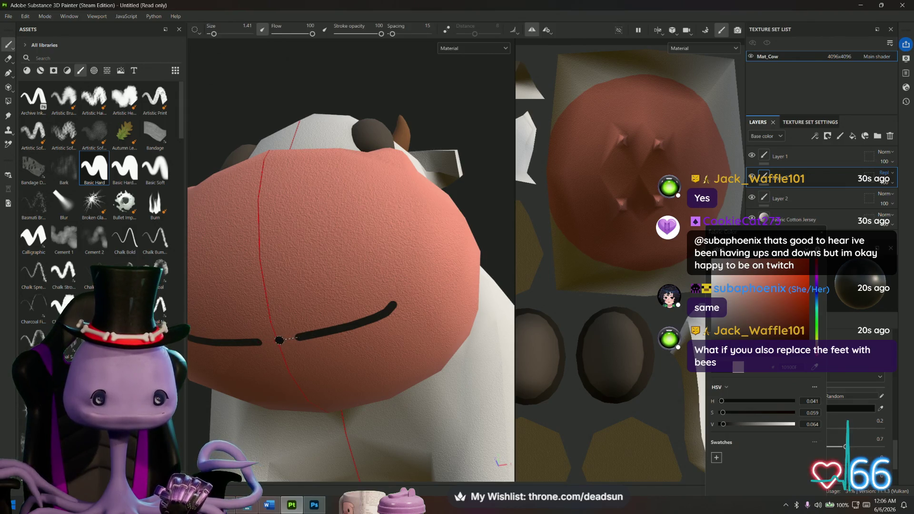
- Lower the stroke opacity for faint shading and turn toward a side view of the head
scroll(278, 340, down, 5)
mouse_move(280, 380)
alt+mouse_down()
mouse_move(292, 473)
mouse_move(471, 471)
mouse_move(352, 481)
mouse_move(287, 465)
mouse_move(274, 502)
mouse_move(271, 454)
mouse_move(324, 471)
mouse_move(405, 468)
mouse_move(395, 471)
alt+mouse_up()
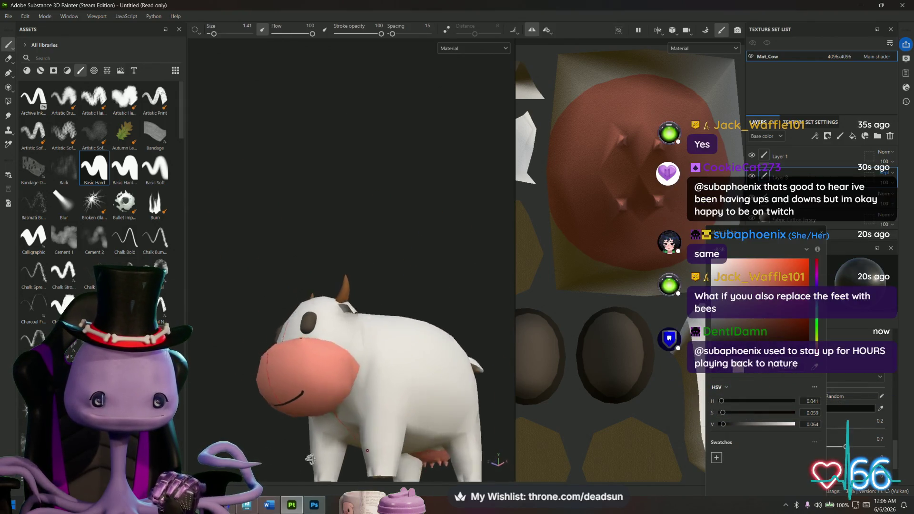
scroll(243, 365, up, 5)
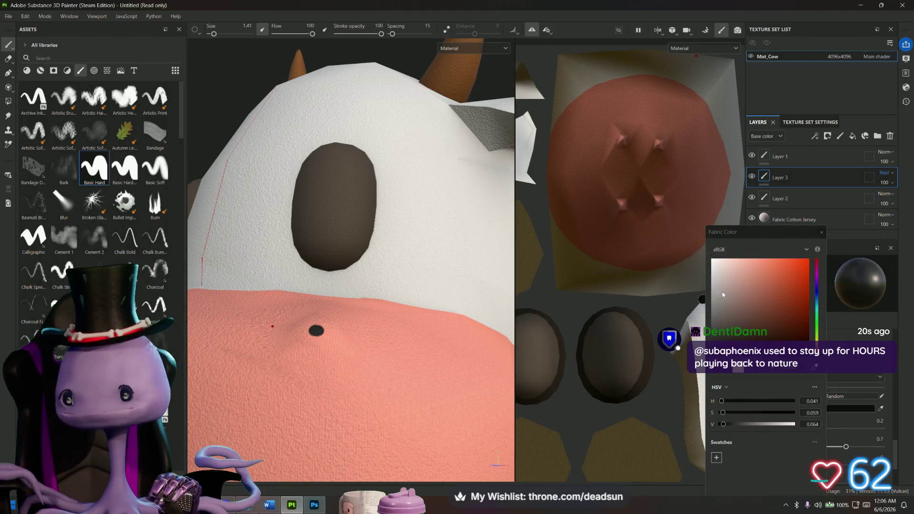
drag(380, 33, 342, 36)
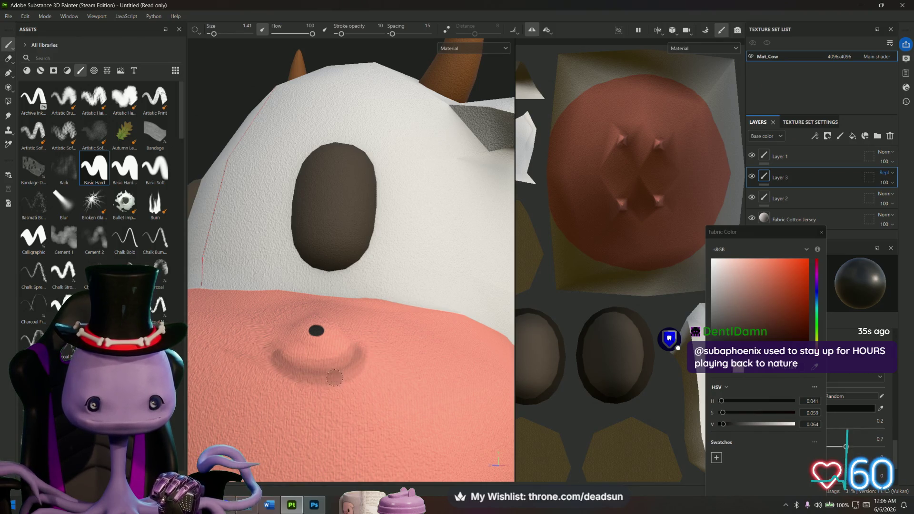
alt+drag(334, 379, 317, 339)
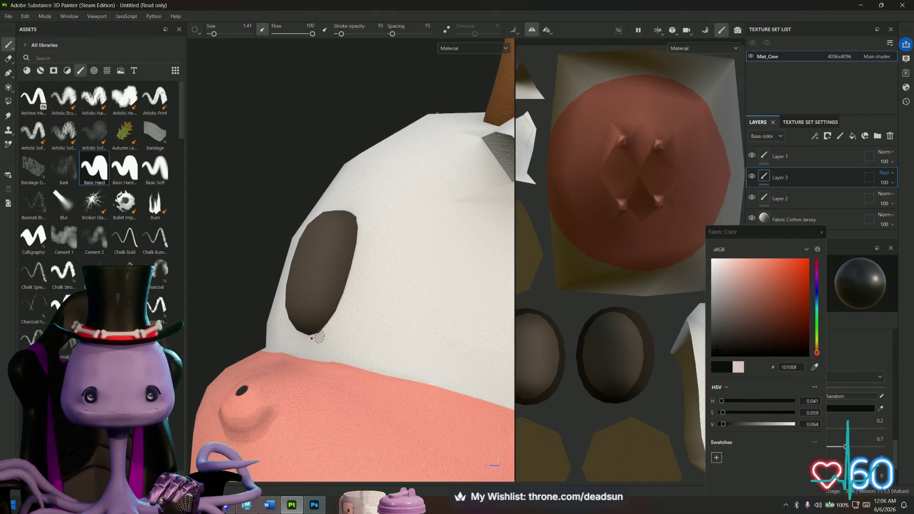
- Set the colour to near-black 151212 and shade the eye's lower-right edge darker
click(727, 348)
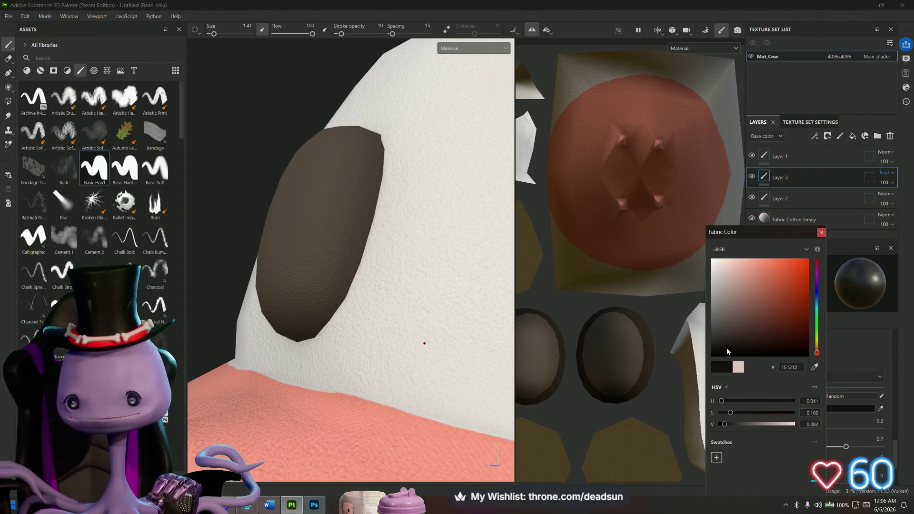
click(727, 350)
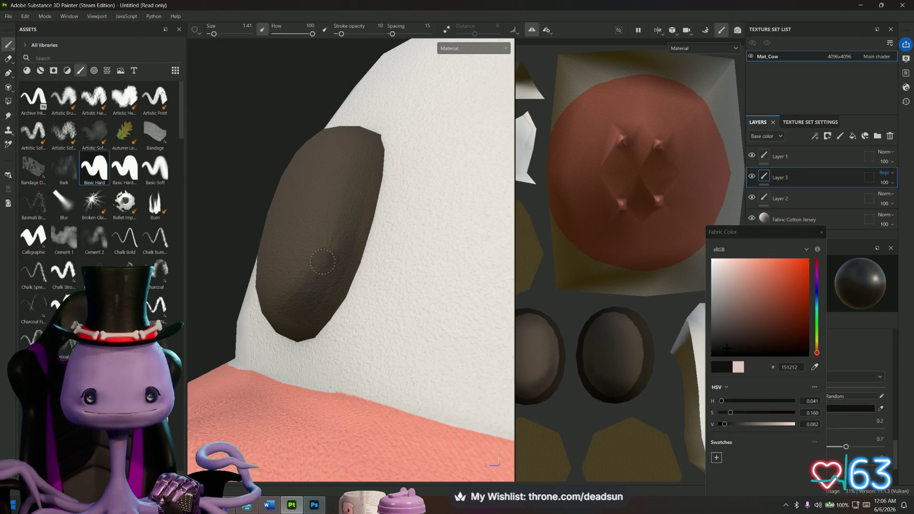
mouse_move(306, 306)
alt+mouse_down()
mouse_move(469, 282)
mouse_move(221, 241)
alt+mouse_up()
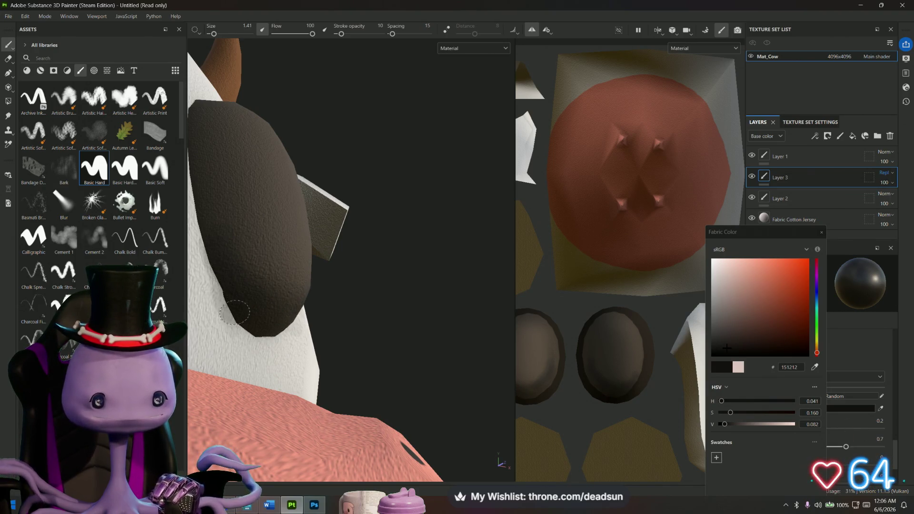
alt+drag(202, 205, 262, 338)
drag(263, 347, 316, 314)
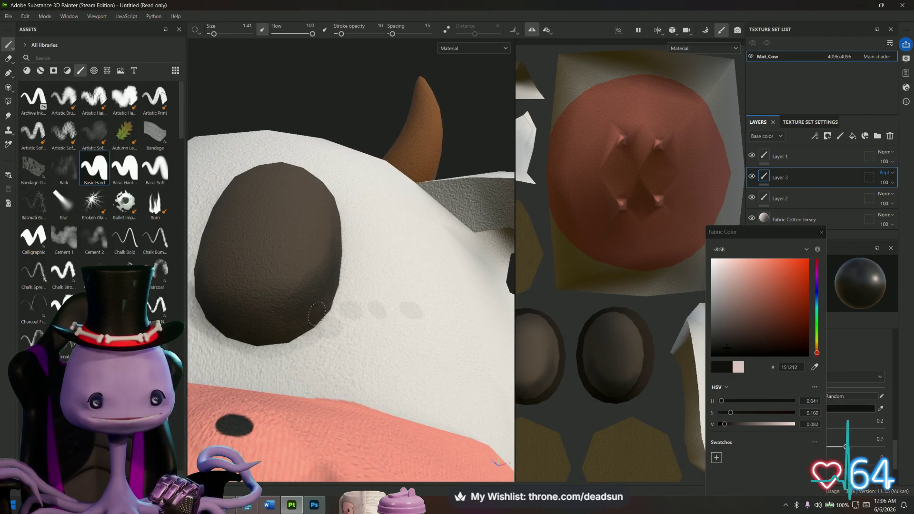
- Continue darkening the eye rims while viewing the eye from the side, front and above
alt+drag(364, 345, 385, 361)
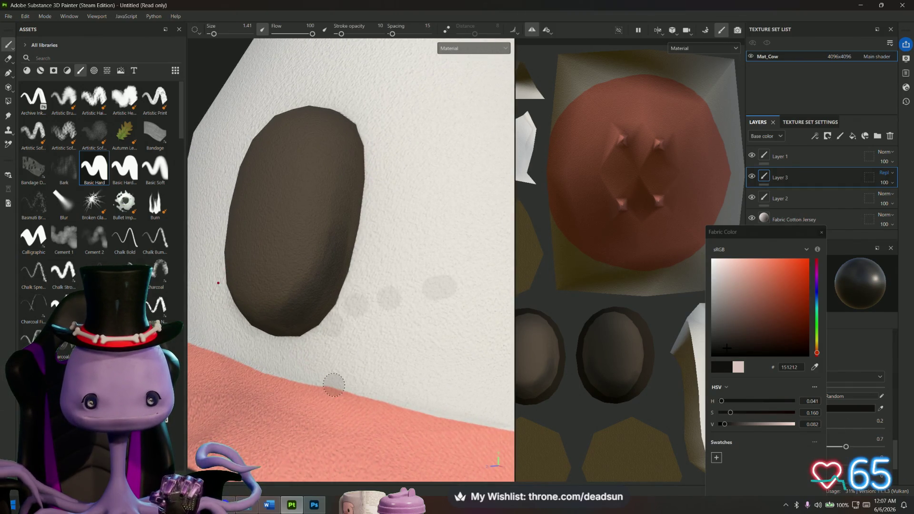
scroll(370, 396, down, 5)
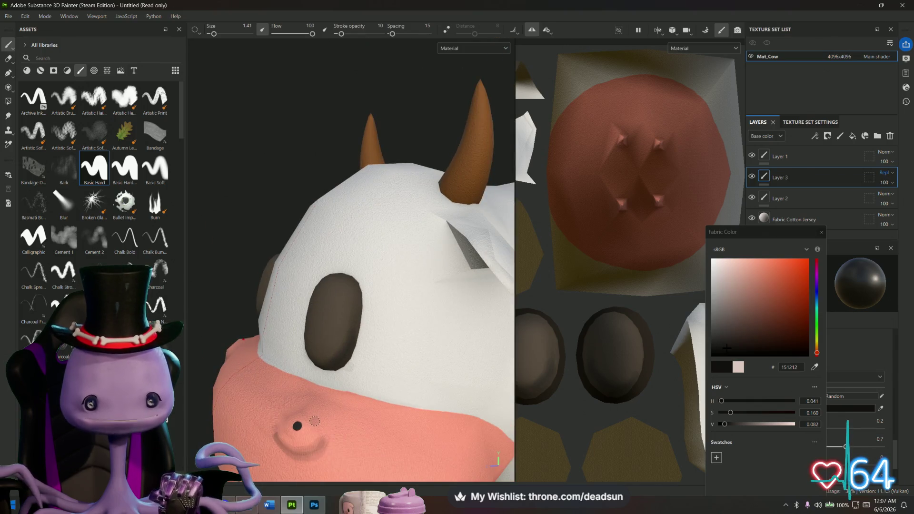
alt+drag(314, 421, 310, 400)
scroll(312, 377, up, 5)
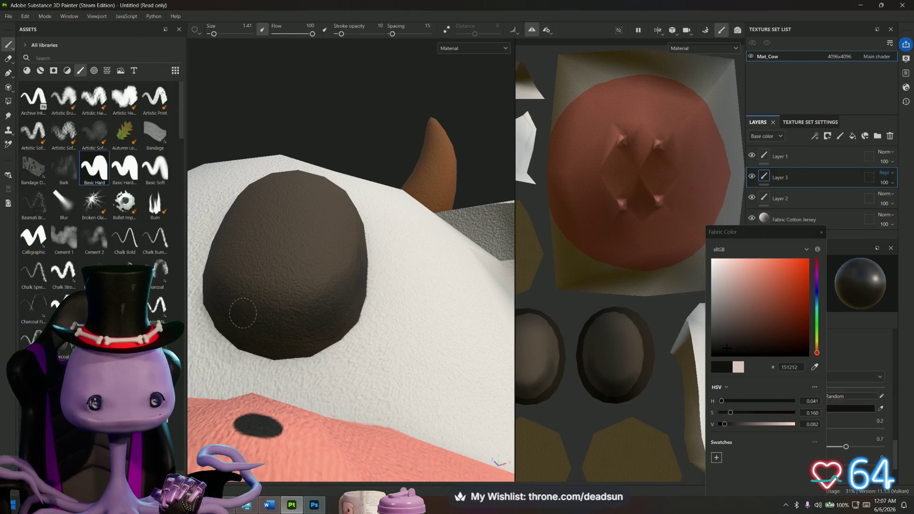
mouse_move(241, 313)
alt+mouse_down()
mouse_move(330, 326)
mouse_move(408, 370)
mouse_move(411, 342)
alt+mouse_up()
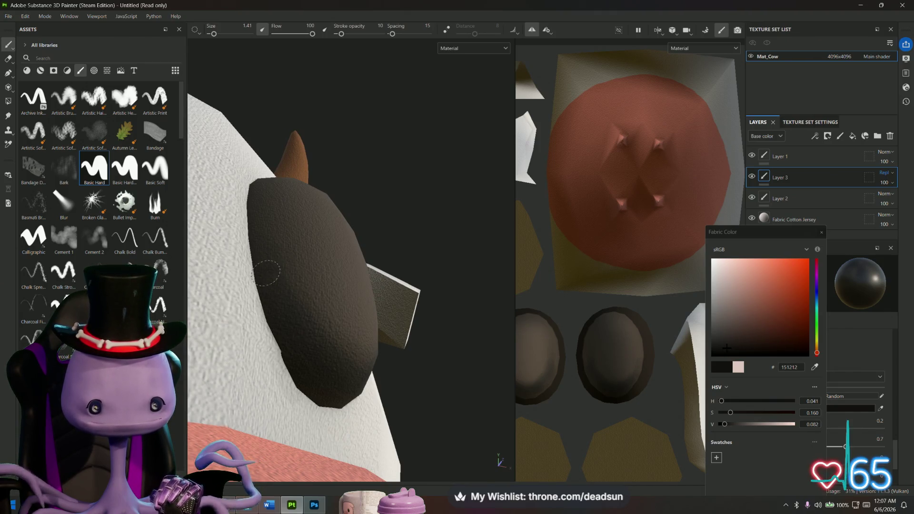
mouse_move(408, 367)
alt+mouse_down()
mouse_move(249, 372)
mouse_move(333, 281)
alt+mouse_up()
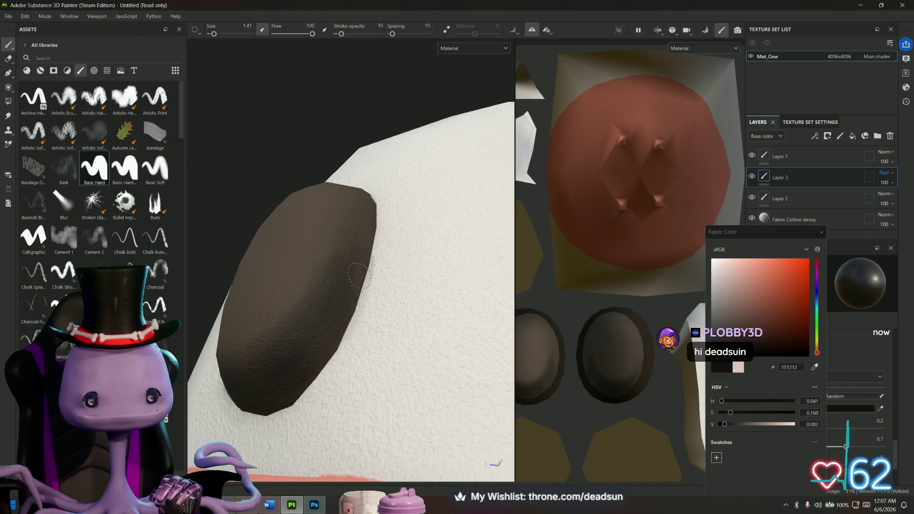
mouse_move(287, 384)
alt+mouse_down()
mouse_move(396, 393)
mouse_move(359, 402)
alt+mouse_up()
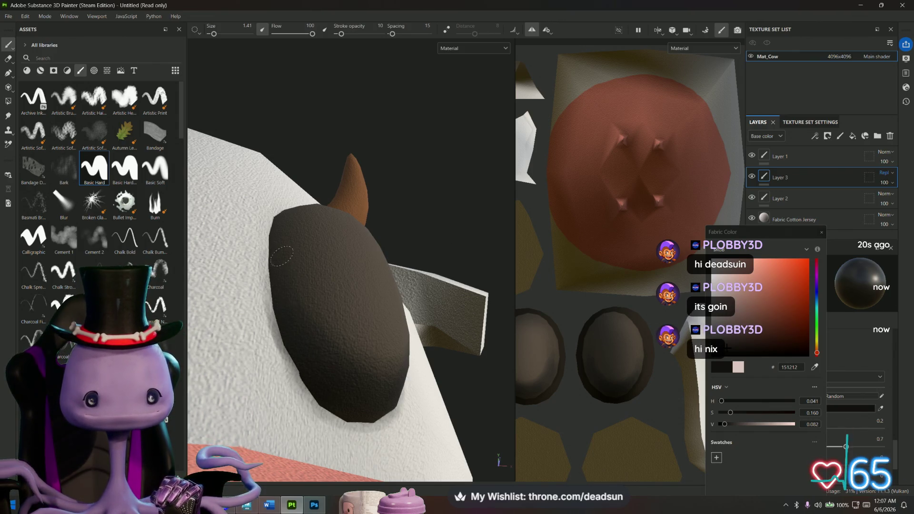
- Review the shaded eyes from the horn side and a front view of the face
alt+drag(367, 363, 465, 310)
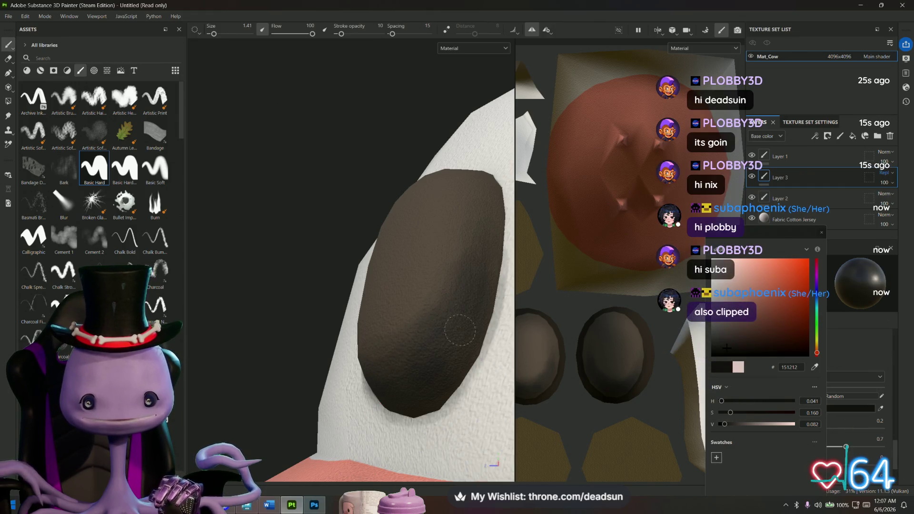
mouse_move(418, 365)
alt+mouse_down()
mouse_move(377, 372)
mouse_move(405, 388)
mouse_move(307, 424)
mouse_move(378, 343)
alt+mouse_up()
scroll(405, 388, down, 3)
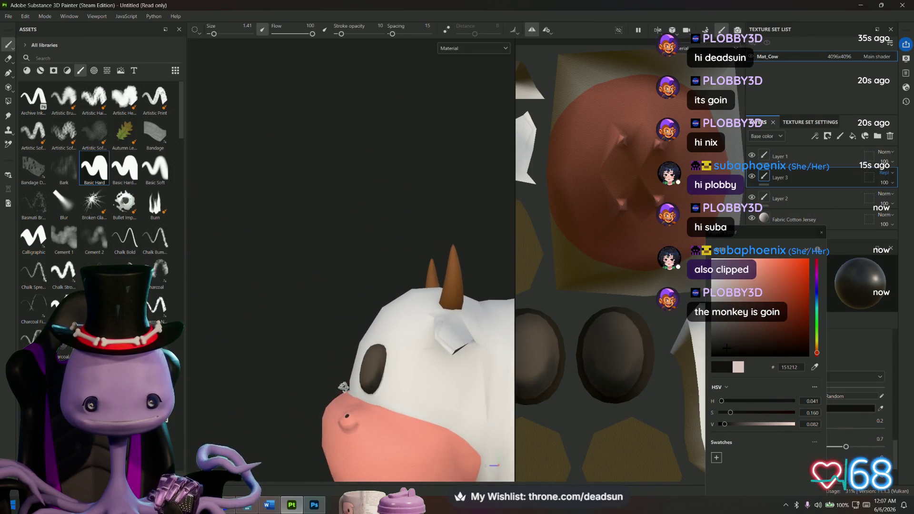
scroll(378, 343, up, 3)
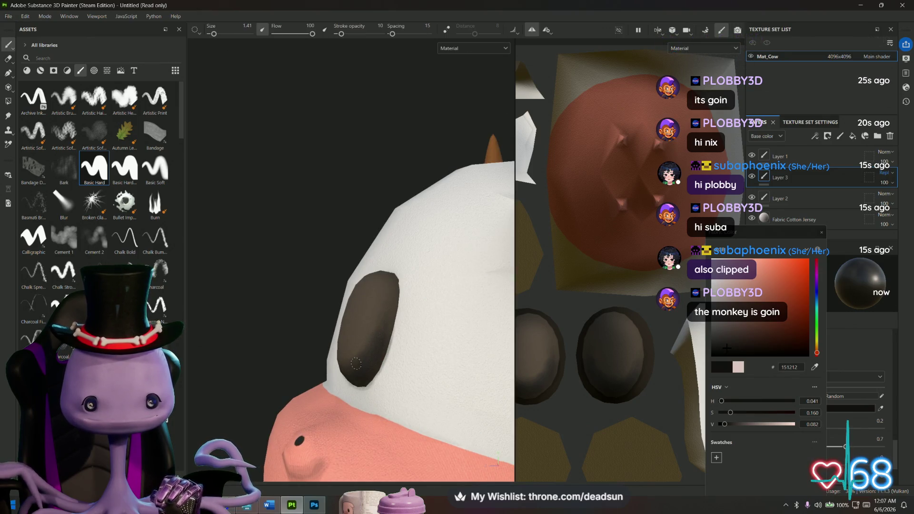
mouse_move(390, 316)
alt+mouse_down()
mouse_move(372, 309)
mouse_move(378, 297)
mouse_move(310, 375)
mouse_move(356, 393)
mouse_move(376, 426)
alt+mouse_up()
scroll(379, 297, up, 2)
scroll(356, 393, down, 5)
scroll(378, 430, up, 3)
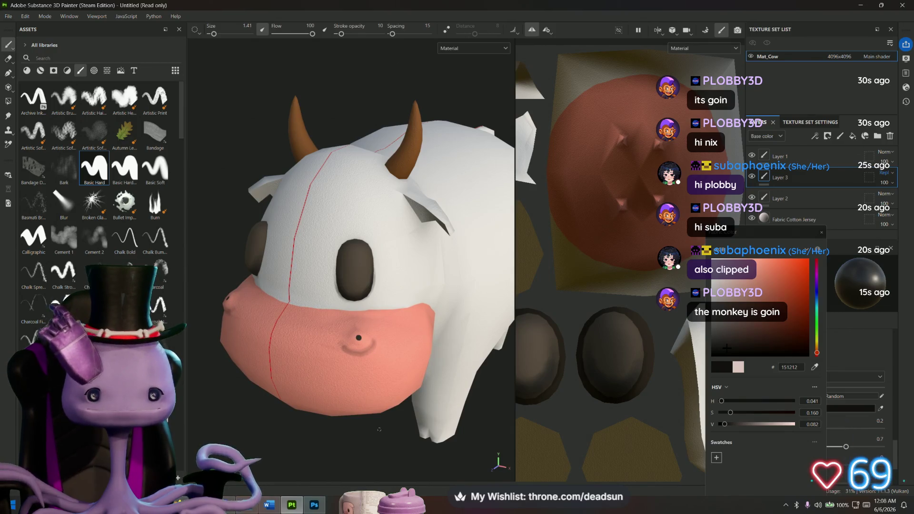
scroll(379, 429, down, 3)
scroll(377, 425, up, 4)
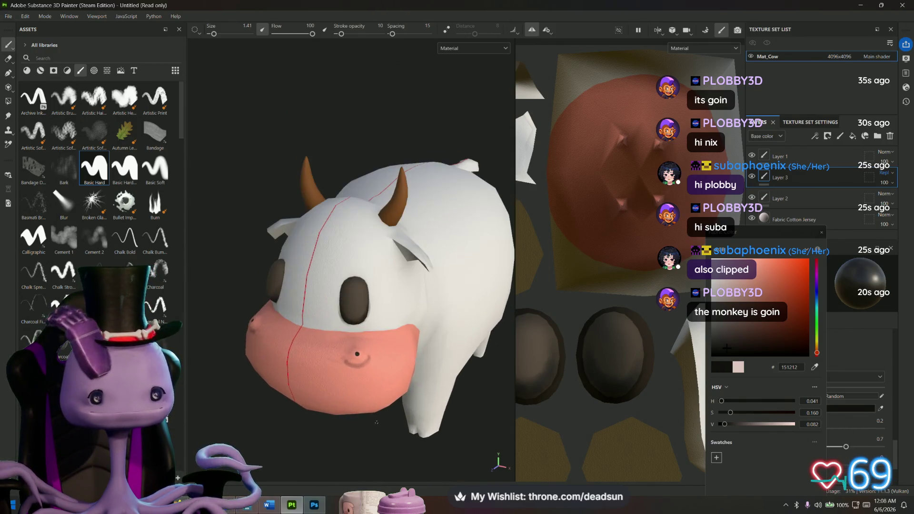
alt+drag(409, 202, 357, 321)
scroll(348, 318, up, 3)
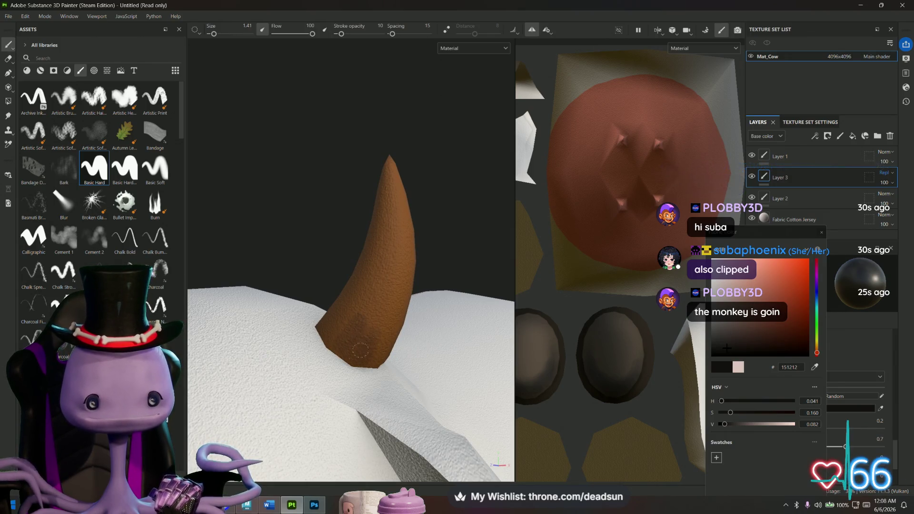
mouse_move(367, 358)
alt+mouse_down()
mouse_move(367, 346)
mouse_move(428, 357)
mouse_move(404, 347)
mouse_move(409, 337)
alt+mouse_up()
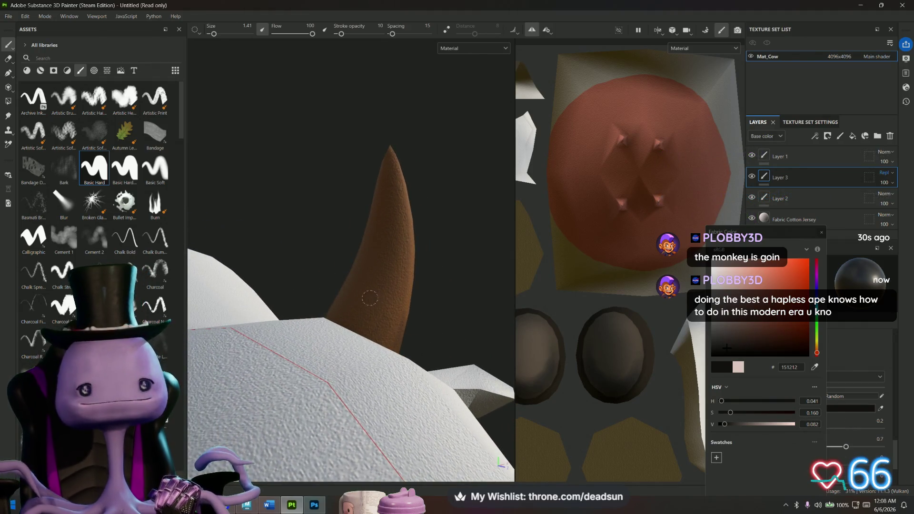
alt+drag(462, 291, 405, 313)
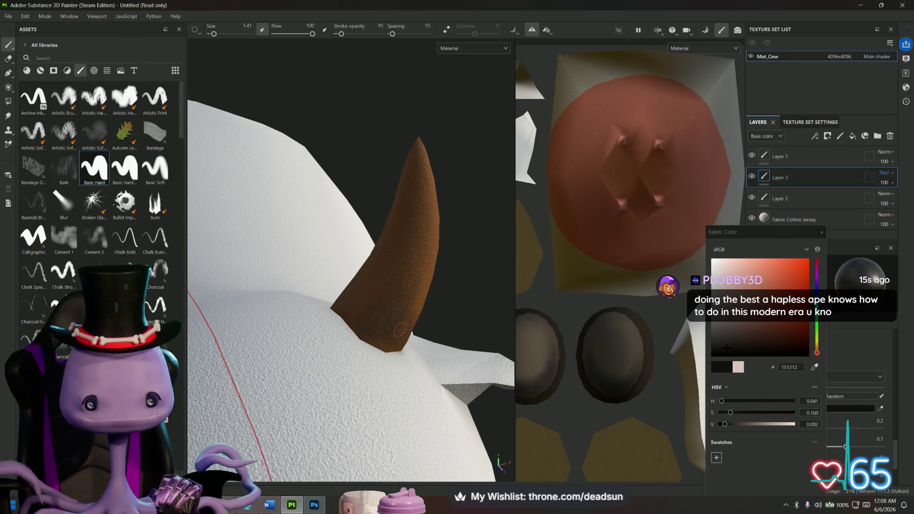
mouse_move(399, 314)
alt+mouse_down()
mouse_move(352, 327)
mouse_move(355, 297)
mouse_move(383, 286)
mouse_move(341, 312)
mouse_move(312, 316)
alt+mouse_up()
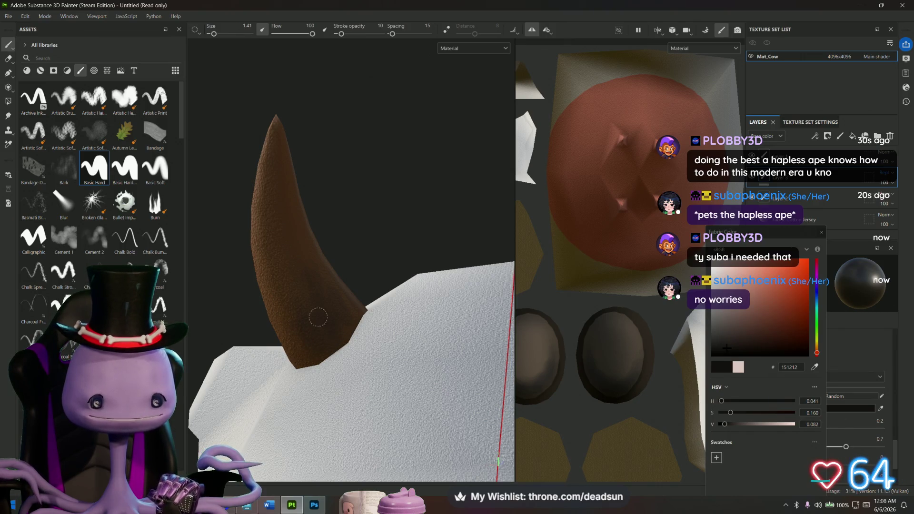
alt+drag(317, 342, 306, 303)
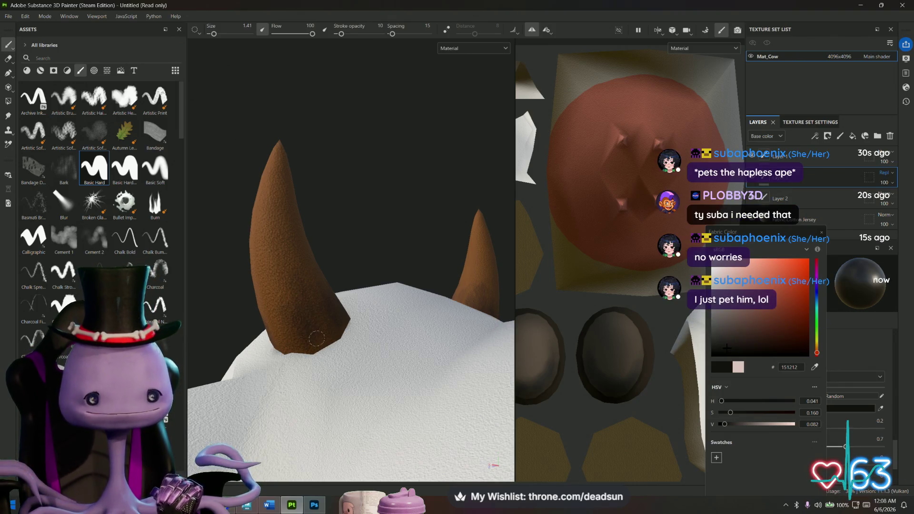
alt+drag(319, 338, 294, 340)
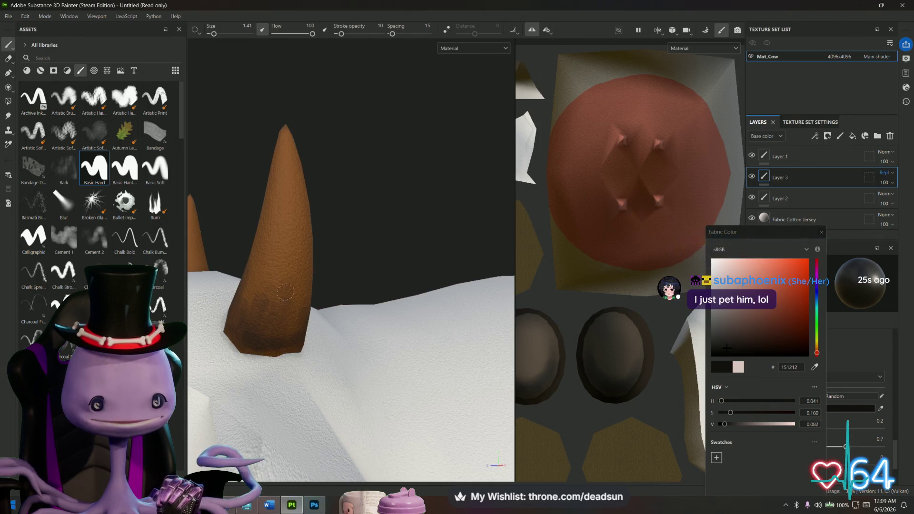
alt+drag(289, 289, 295, 323)
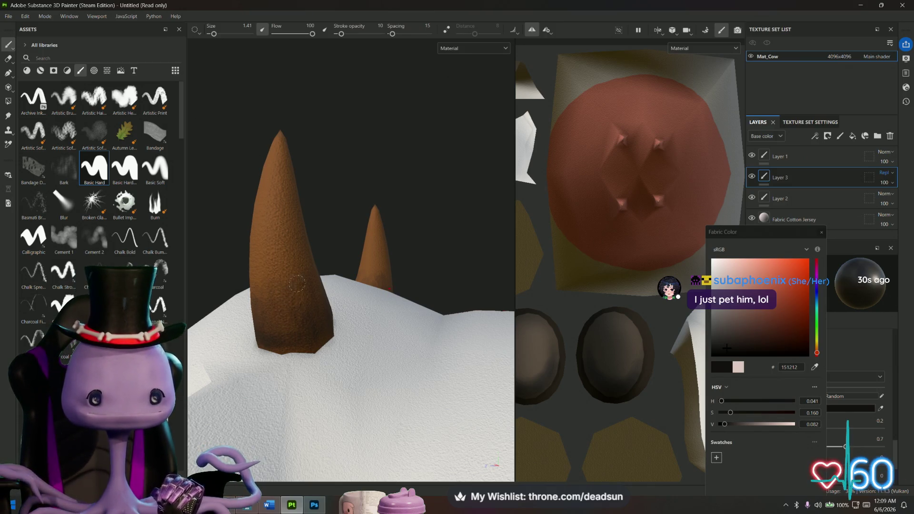
mouse_move(265, 302)
alt+mouse_down()
mouse_move(310, 321)
mouse_move(375, 396)
alt+mouse_up()
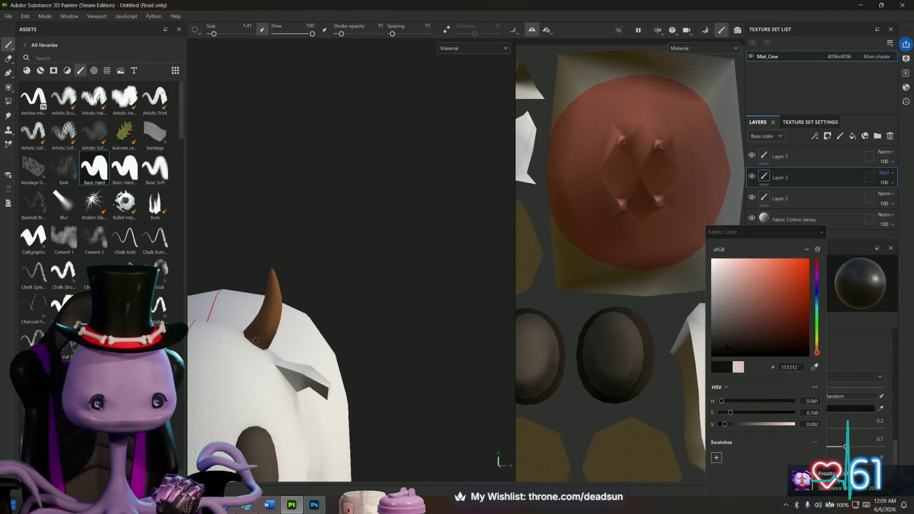
mouse_move(268, 339)
alt+mouse_down()
mouse_move(314, 354)
mouse_move(326, 370)
mouse_move(263, 369)
mouse_move(367, 320)
alt+mouse_up()
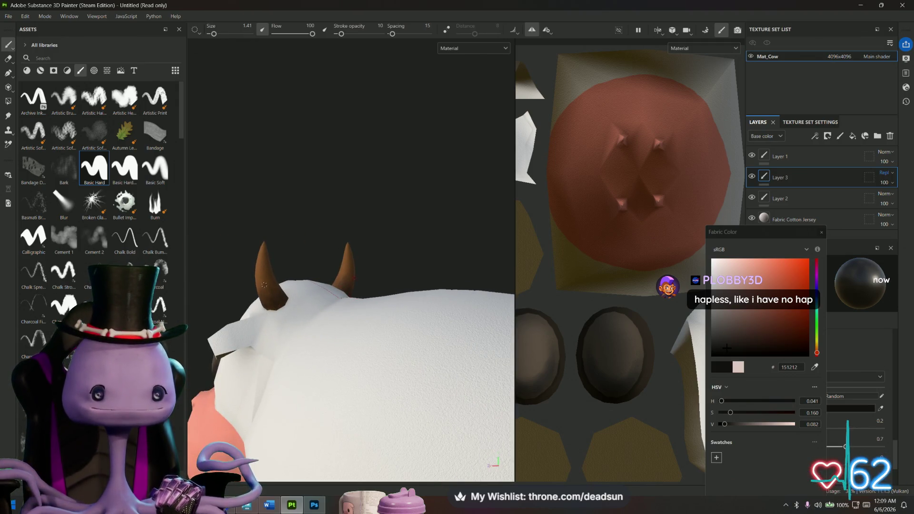
mouse_move(258, 321)
alt+mouse_down()
mouse_move(292, 327)
mouse_move(304, 186)
mouse_move(306, 272)
alt+mouse_up()
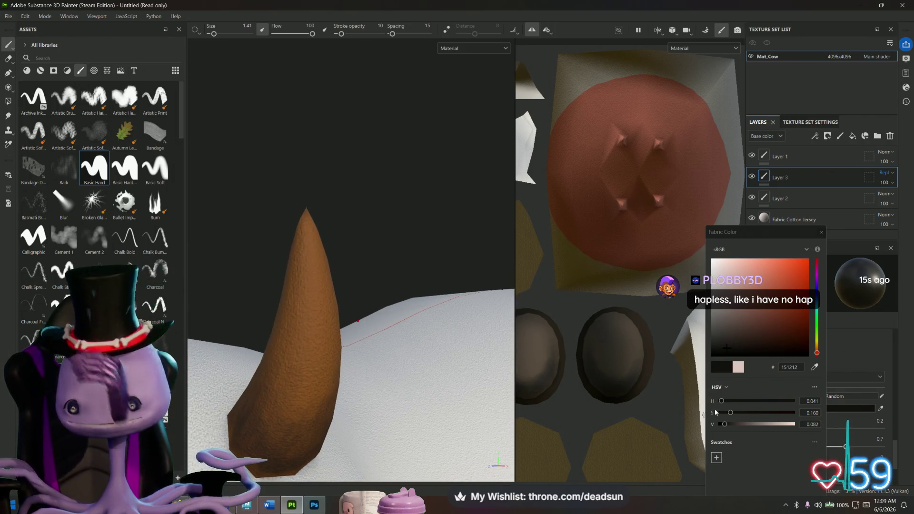
- Pick pale pink EADCD8, undo a test stroke on the horn tip, and set Flow to 12
click(719, 266)
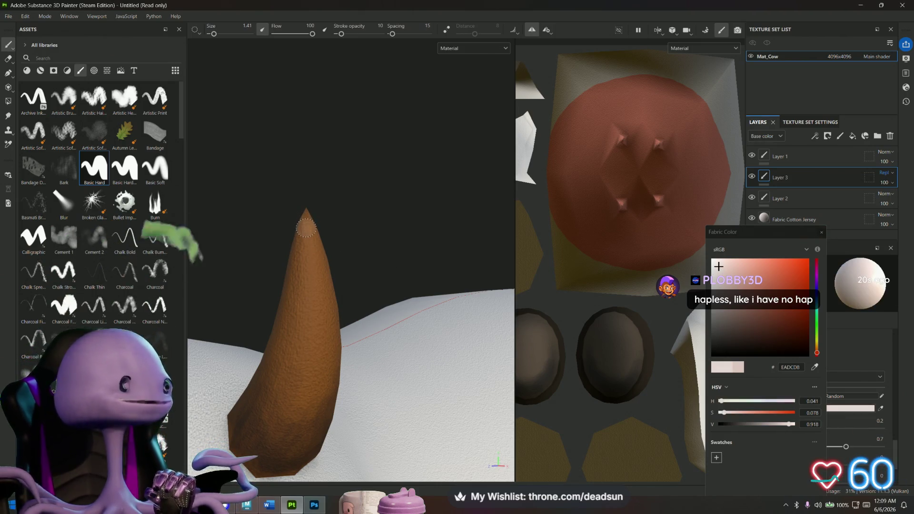
mouse_move(307, 223)
mouse_down()
mouse_move(306, 215)
mouse_move(303, 246)
mouse_up()
key(ctrl+z)
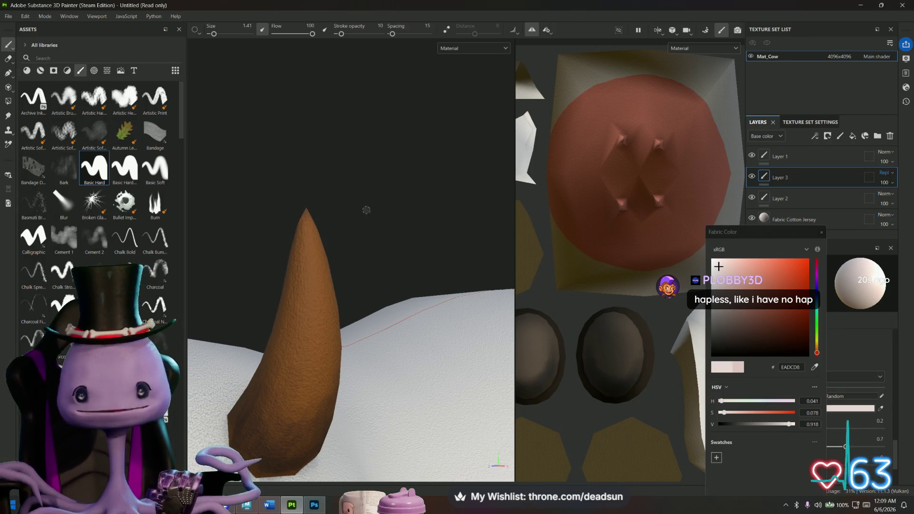
drag(287, 36, 279, 40)
- At stroke opacity 2, paint a soft pale highlight on the horn tip, then frame the cow
mouse_move(305, 210)
alt+mouse_down()
mouse_move(267, 226)
mouse_move(316, 230)
mouse_move(286, 276)
mouse_move(343, 230)
mouse_move(366, 223)
alt+mouse_up()
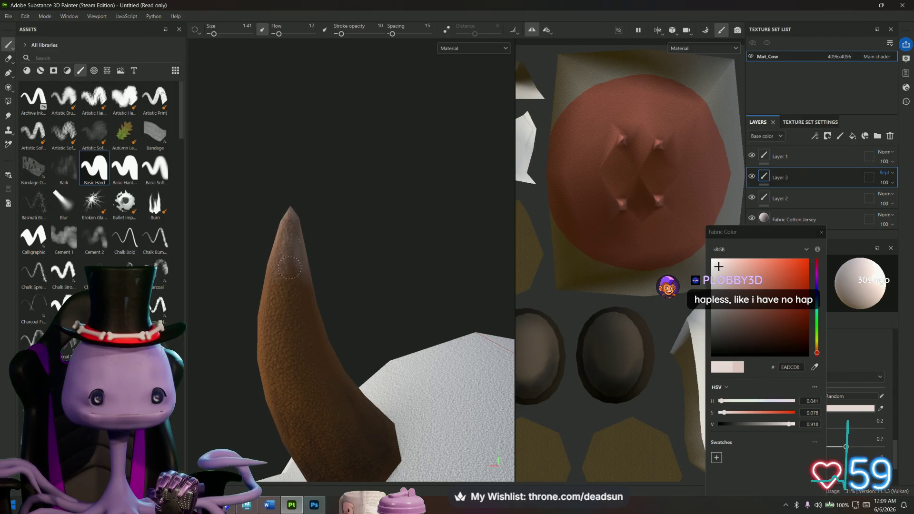
alt+drag(291, 214, 441, 253)
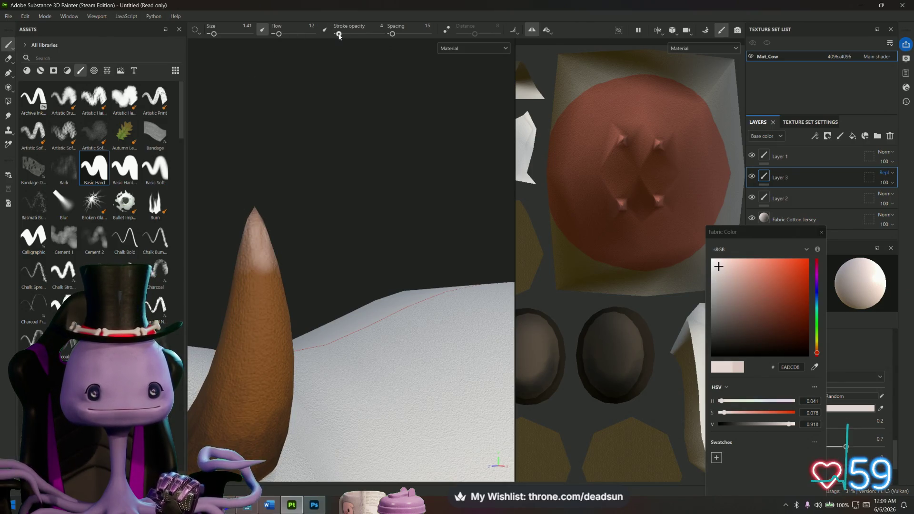
drag(339, 34, 337, 34)
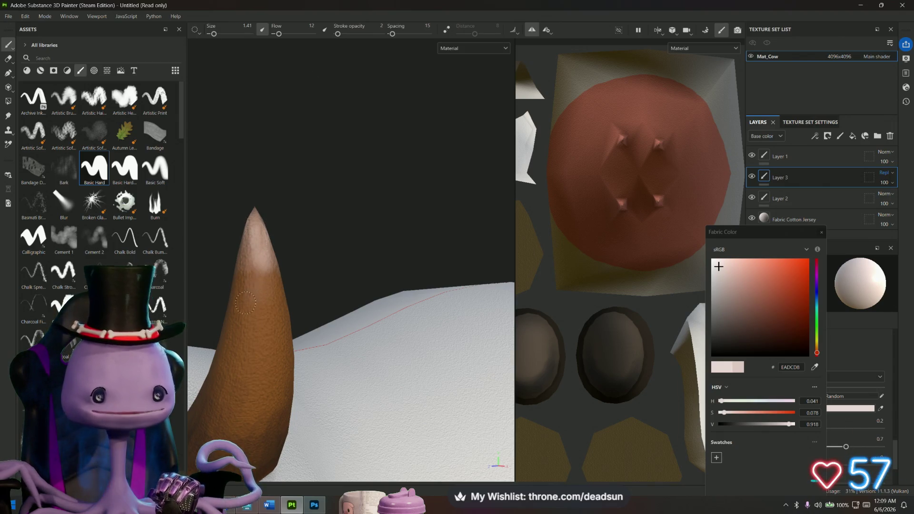
alt+drag(395, 255, 411, 251)
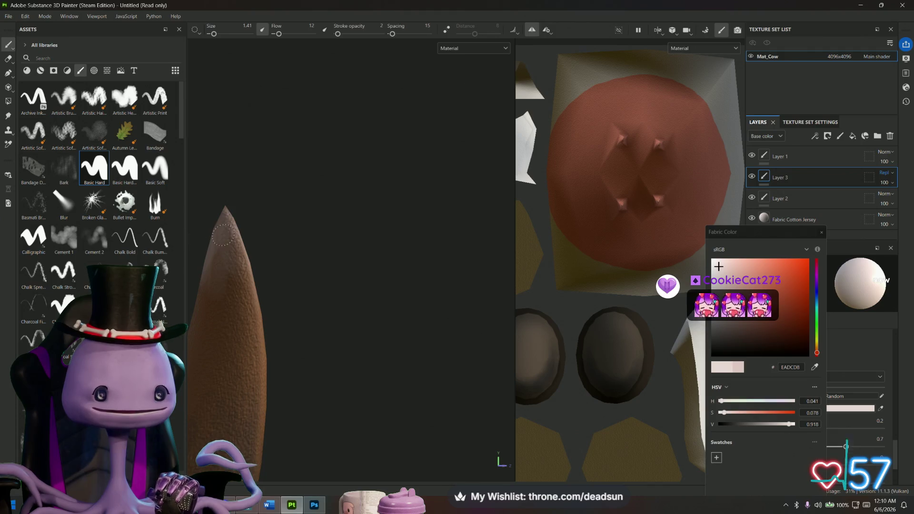
alt+drag(304, 273, 338, 267)
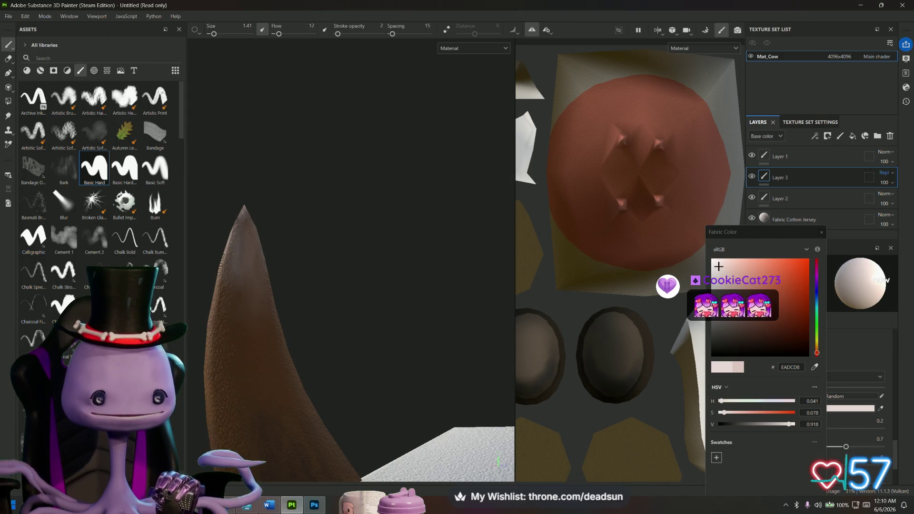
alt+drag(212, 305, 549, 291)
key(f)
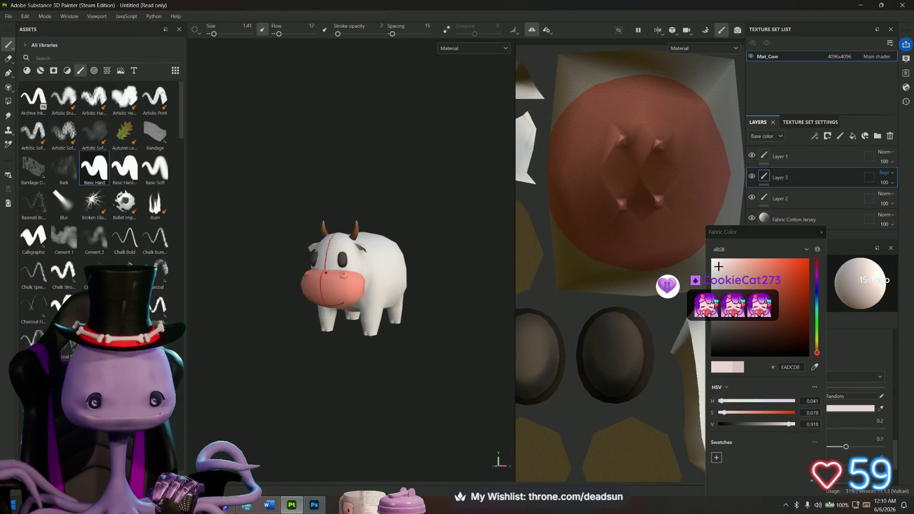
alt+right_drag(388, 271, 474, 364)
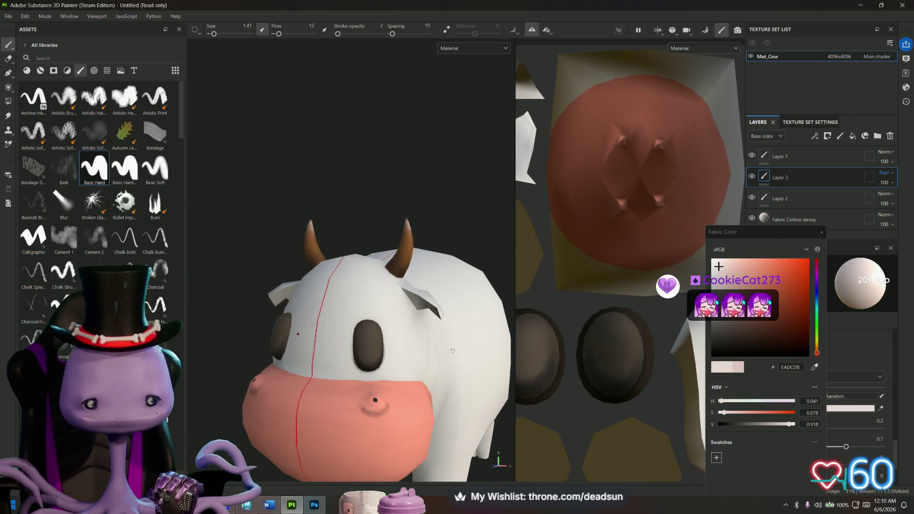
- Inspect the muzzle and nostril closely from above and the side of the head
mouse_move(247, 269)
alt+mouse_down()
mouse_move(241, 302)
mouse_move(234, 279)
alt+mouse_up()
scroll(465, 374, up, 3)
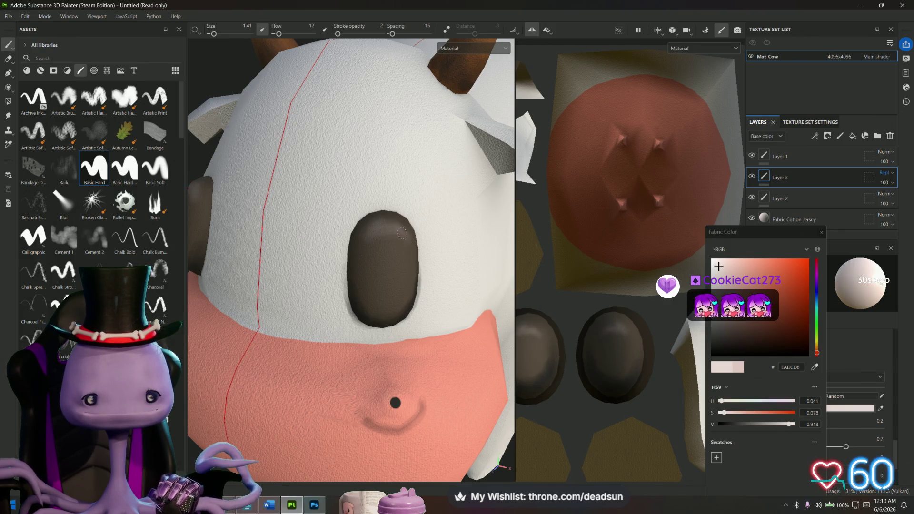
mouse_move(364, 241)
alt+mouse_down()
mouse_move(347, 237)
mouse_move(377, 224)
alt+mouse_up()
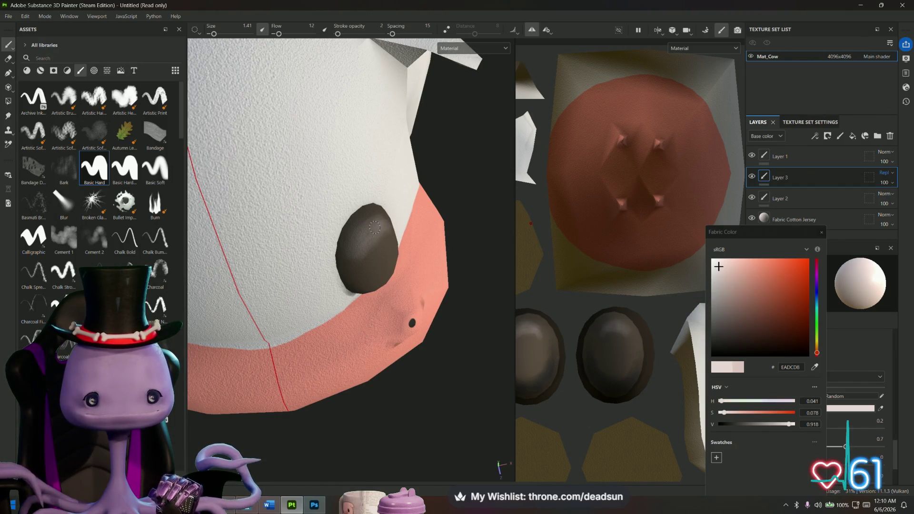
key(f)
mouse_move(361, 385)
alt+mouse_down()
mouse_move(508, 327)
mouse_move(263, 332)
mouse_move(416, 329)
mouse_move(299, 341)
mouse_move(265, 380)
mouse_move(255, 363)
mouse_move(262, 379)
mouse_move(367, 364)
mouse_move(361, 355)
mouse_move(372, 351)
alt+mouse_up()
scroll(371, 351, up, 8)
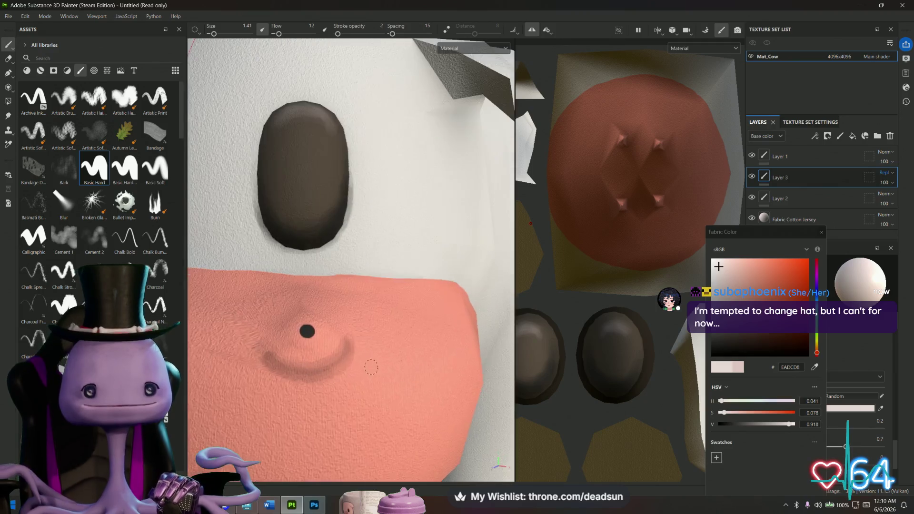
scroll(294, 376, down, 2)
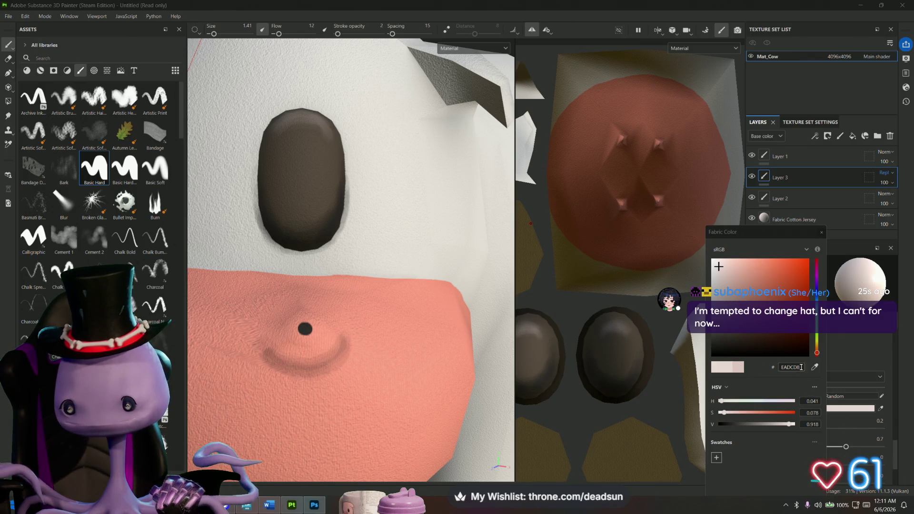
- Set the paint colour to dark brown 3F352B and frame the cow's head
text(3F352B)
key(Return)
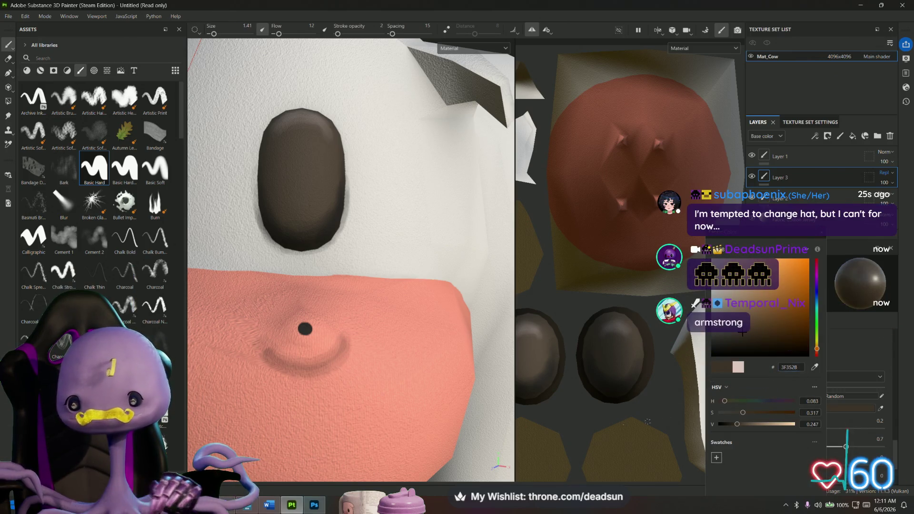
key(f)
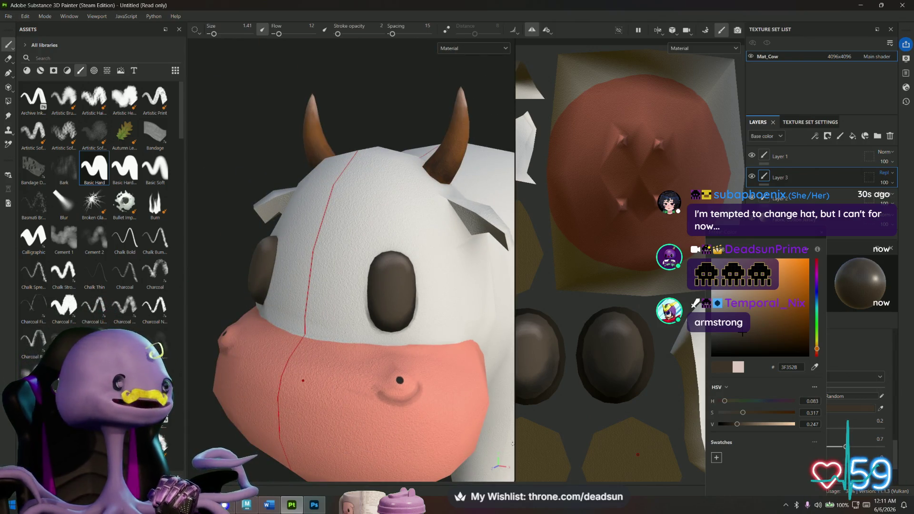
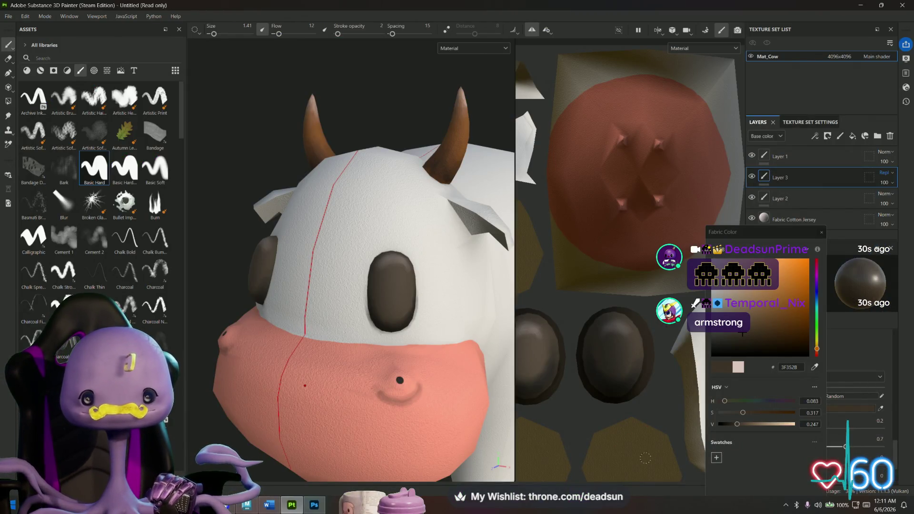
- Orbit to the head and eyedrop the muzzle's pink F99F81 as the paint colour
mouse_move(384, 395)
alt+mouse_down()
mouse_move(339, 426)
mouse_move(343, 382)
mouse_move(398, 295)
mouse_move(449, 310)
mouse_move(357, 352)
mouse_move(336, 312)
alt+mouse_up()
scroll(372, 398, down, 5)
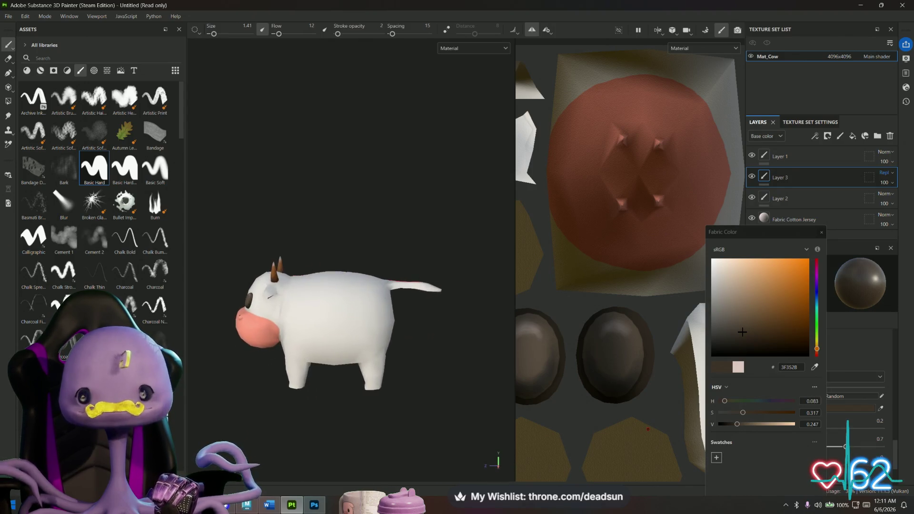
scroll(336, 310, up, 4)
scroll(336, 310, up, 2)
mouse_move(285, 336)
alt+mouse_down()
mouse_move(377, 332)
mouse_move(347, 265)
mouse_move(363, 202)
alt+mouse_up()
scroll(377, 332, up, 5)
mouse_move(336, 305)
alt+mouse_down()
mouse_move(352, 332)
mouse_move(324, 304)
alt+mouse_up()
click(790, 367)
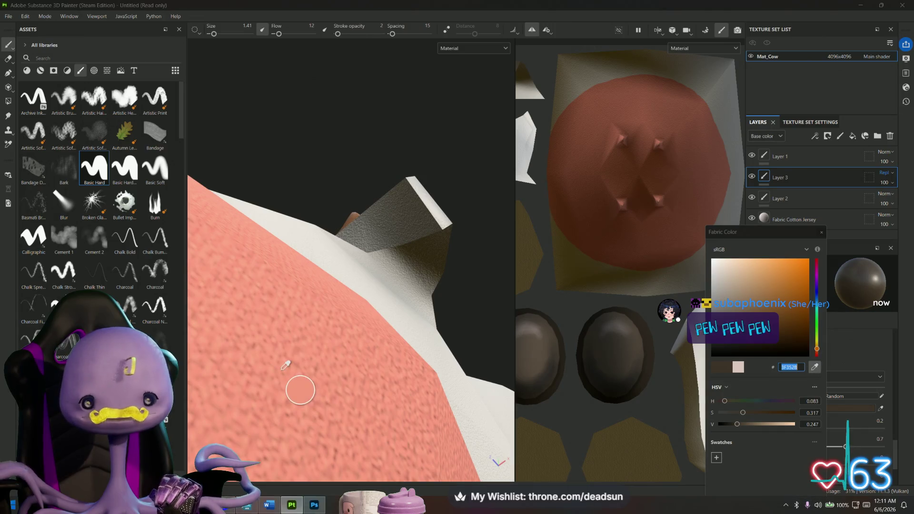
click(332, 321)
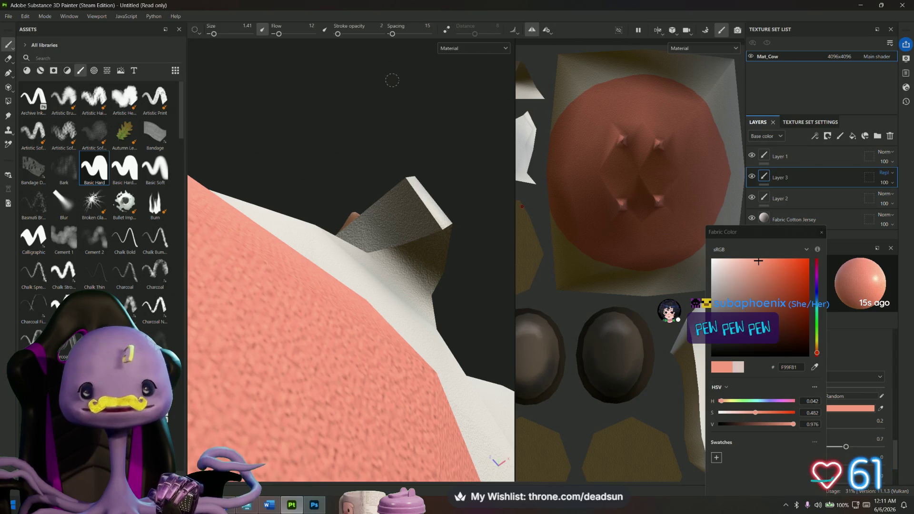
click(391, 202)
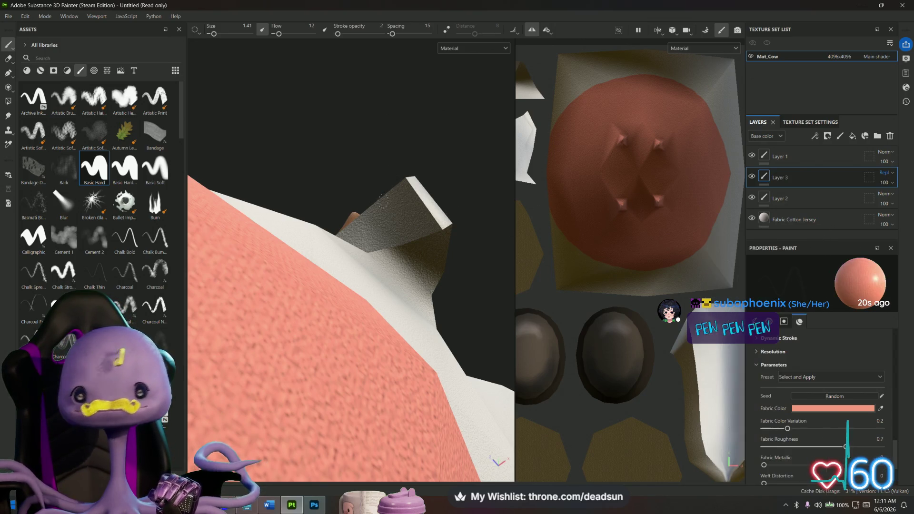
- Set stroke opacity to 79 and brush a pink blush inside the ear beside the horn
drag(339, 34, 372, 36)
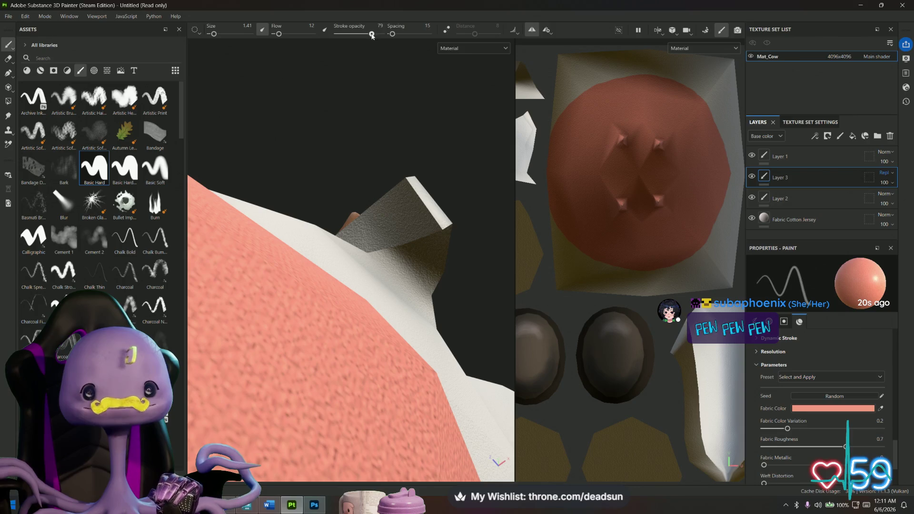
mouse_move(395, 236)
mouse_down()
mouse_move(373, 237)
mouse_move(417, 205)
mouse_up()
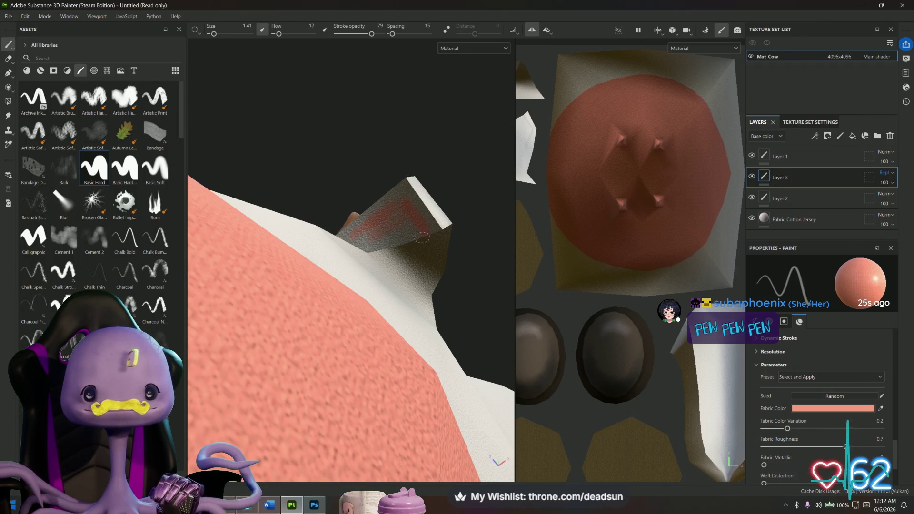
drag(404, 270, 394, 273)
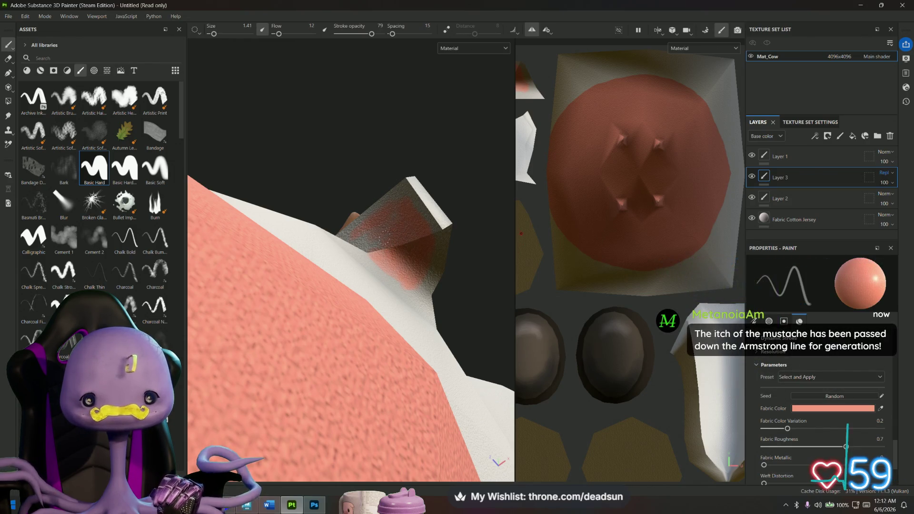
- Orbit around the head, then pick a pale off-white F0E4DF paint colour
mouse_move(389, 230)
alt+mouse_down()
mouse_move(433, 308)
mouse_move(392, 281)
mouse_move(398, 275)
mouse_move(402, 318)
mouse_move(357, 277)
alt+mouse_up()
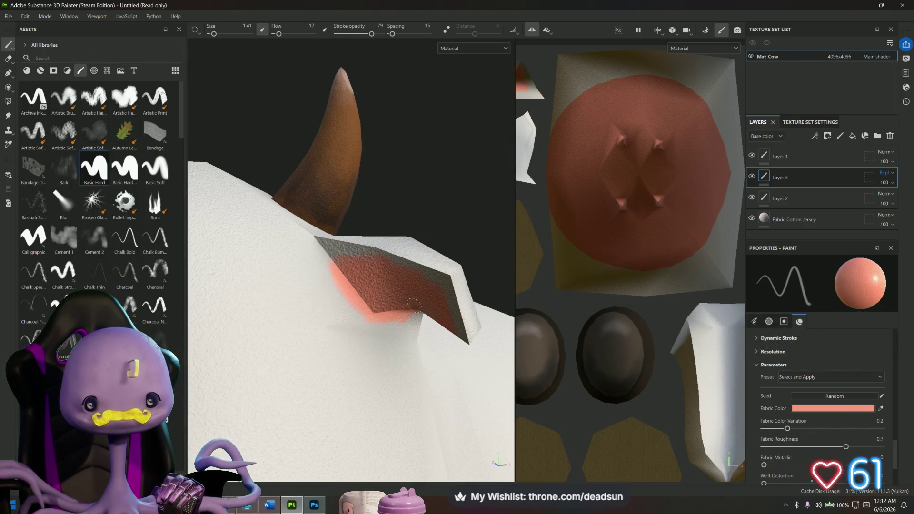
alt+drag(392, 315, 380, 271)
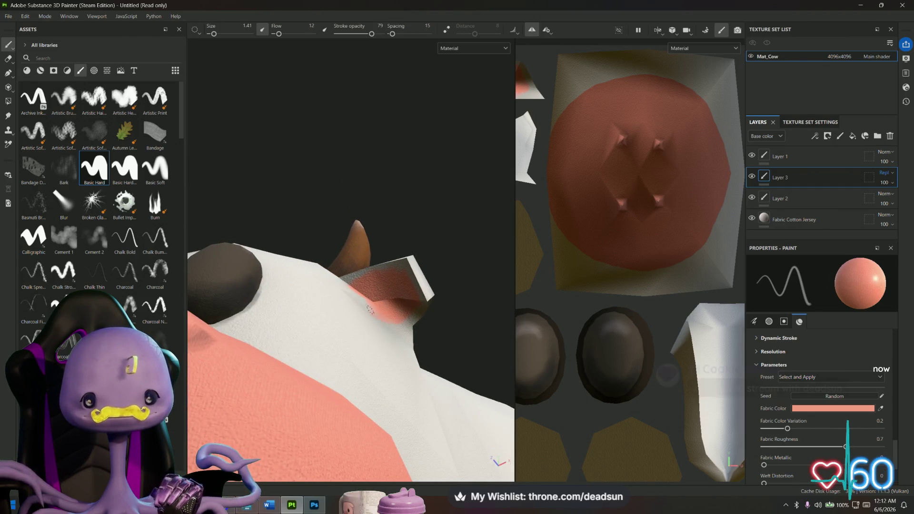
mouse_move(404, 313)
alt+mouse_down()
mouse_move(379, 347)
mouse_move(396, 365)
alt+mouse_up()
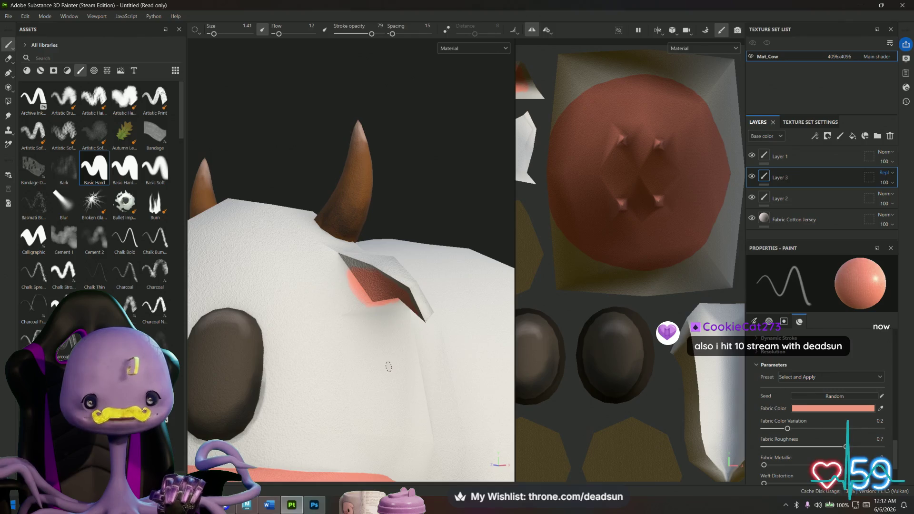
scroll(376, 364, down, 5)
mouse_move(380, 365)
alt+mouse_down()
mouse_move(357, 320)
mouse_move(364, 317)
mouse_move(343, 323)
mouse_move(408, 328)
mouse_move(436, 306)
mouse_move(414, 328)
mouse_move(406, 262)
mouse_move(455, 351)
alt+mouse_up()
scroll(414, 329, up, 3)
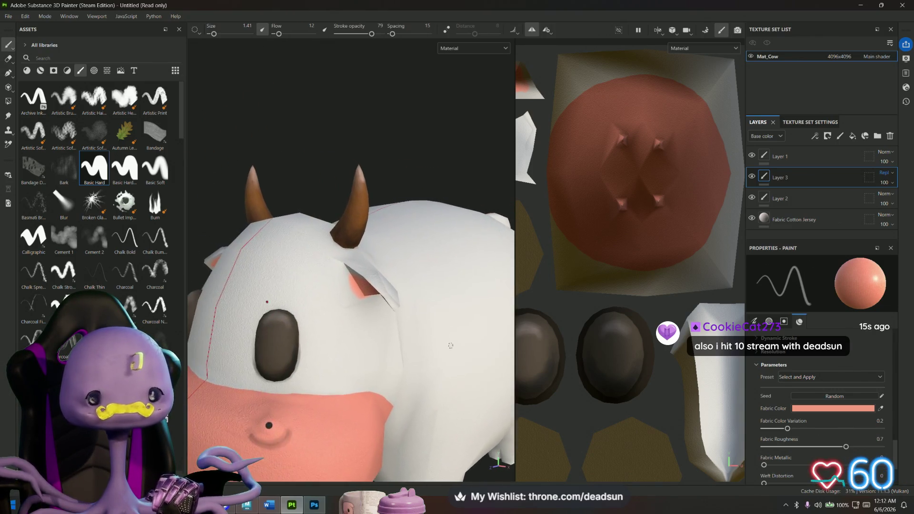
scroll(455, 350, up, 2)
click(796, 408)
click(701, 264)
- Brush near-white over the pink patch by the horn, undo it, and choose a darker pale tone
drag(330, 253, 350, 283)
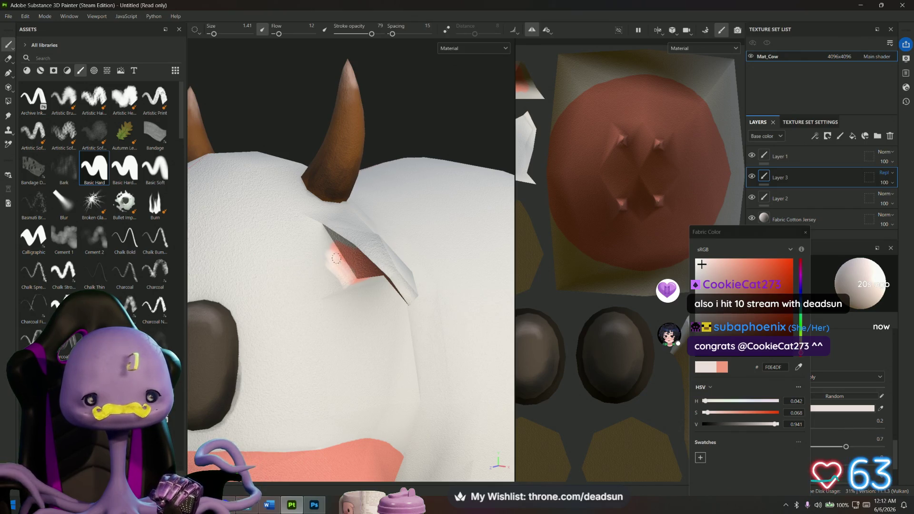
key(ctrl+z)
key(ctrl+z)
key(ctrl+z)
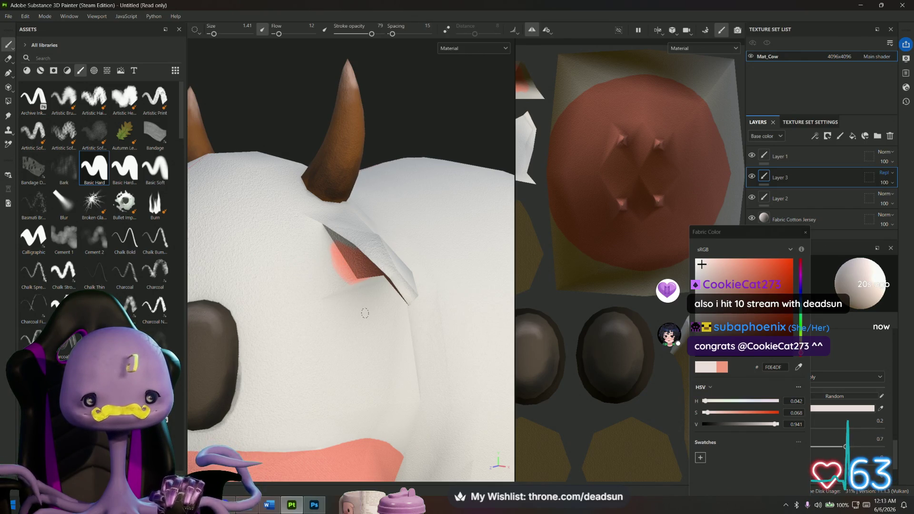
click(716, 280)
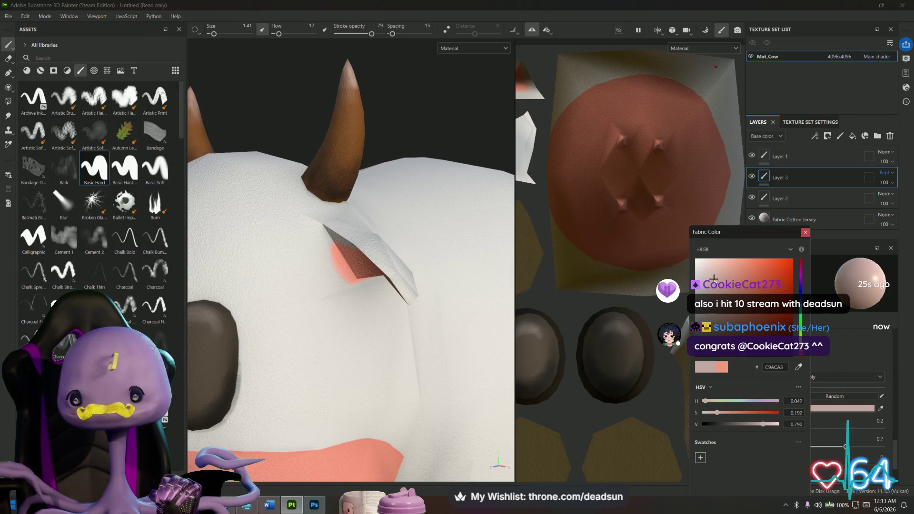
- Eyedrop the body white EAE5DF, undo the pale patch, and lower stroke opacity to 21
click(799, 367)
click(299, 249)
scroll(327, 262, up, 3)
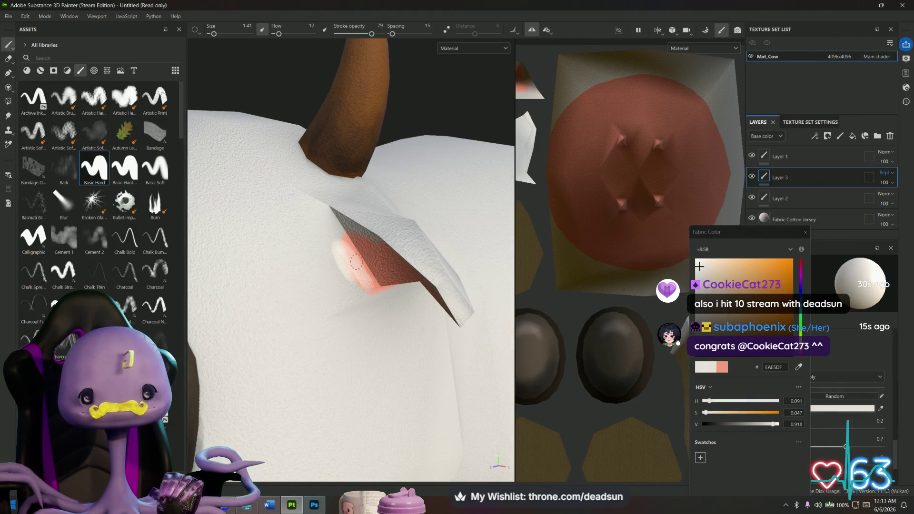
key(ctrl+z)
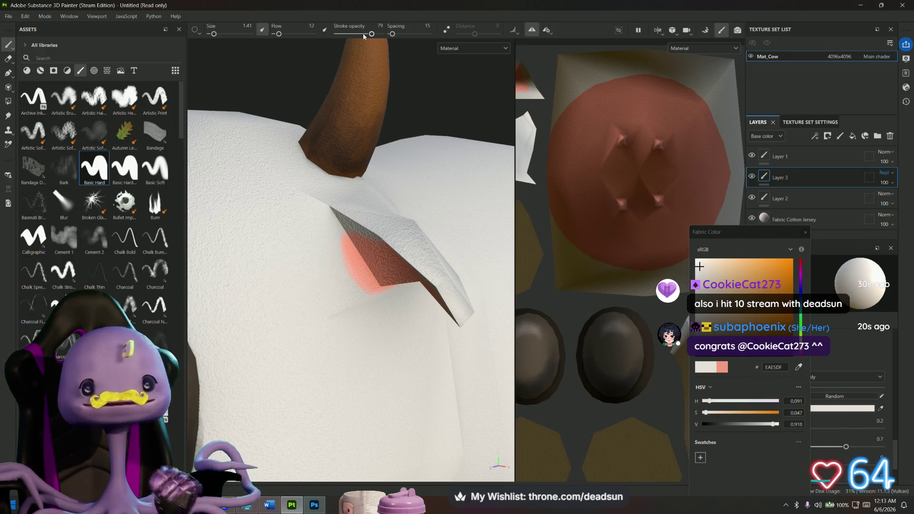
drag(355, 34, 346, 34)
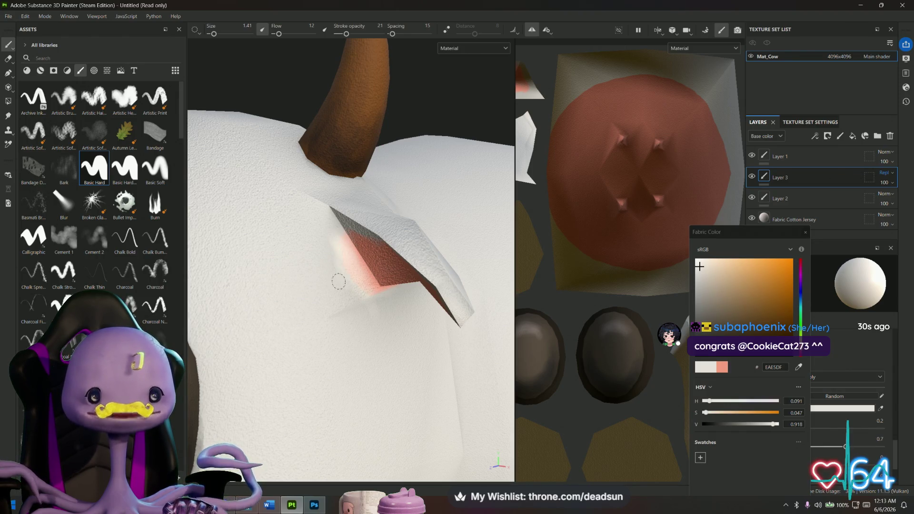
scroll(341, 281, down, 3)
mouse_move(340, 281)
alt+mouse_down()
mouse_move(333, 285)
mouse_move(342, 310)
mouse_move(309, 276)
mouse_move(371, 285)
alt+mouse_up()
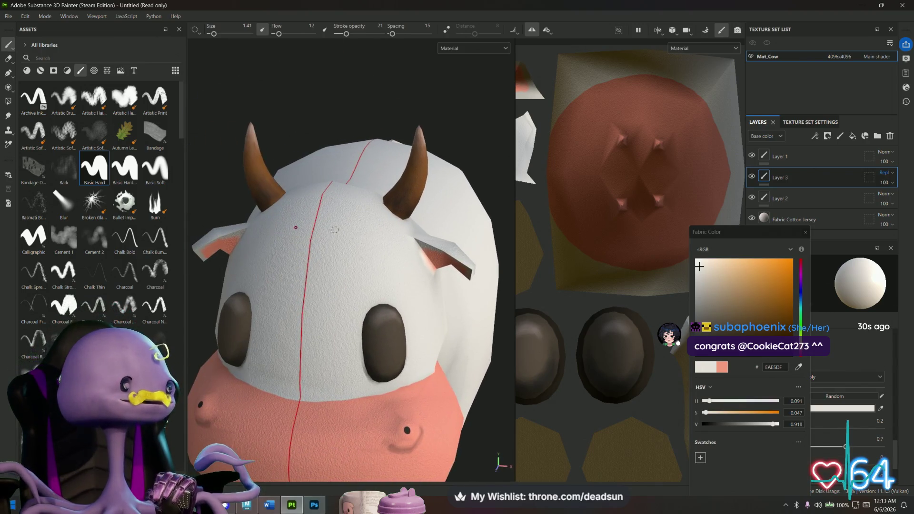
alt+drag(335, 229, 339, 247)
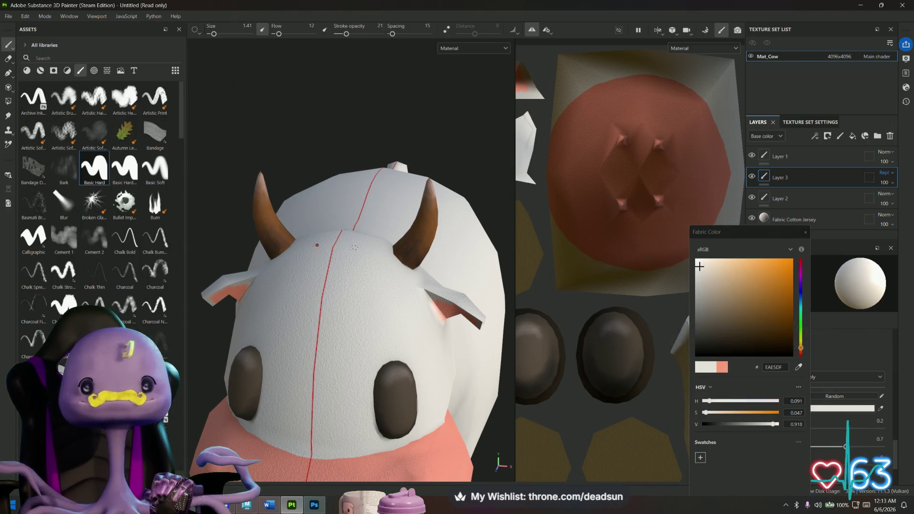
- Choose dark brown 583E1E and switch to the Polygon Fill tool, showing the mesh wireframe
mouse_move(320, 205)
alt+mouse_down()
mouse_move(299, 226)
mouse_move(262, 328)
mouse_move(481, 265)
mouse_move(410, 267)
alt+mouse_up()
scroll(481, 266, down, 5)
scroll(343, 406, up, 6)
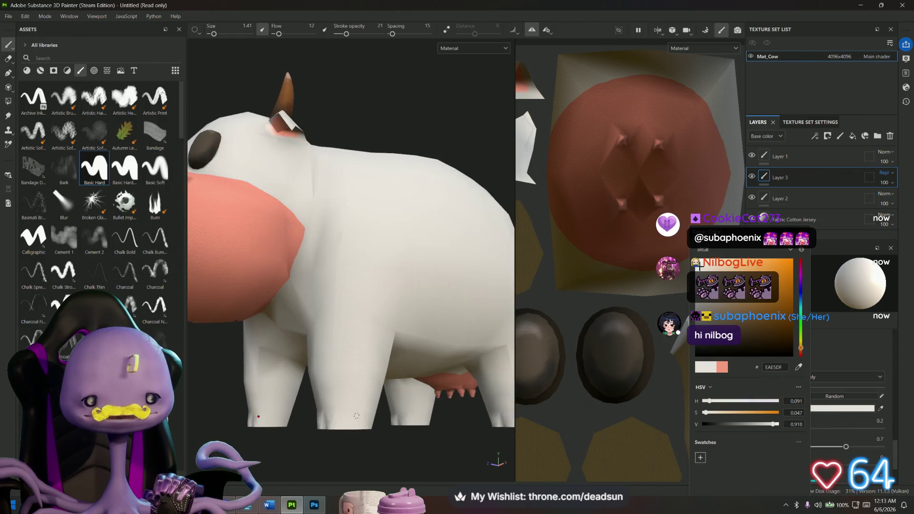
mouse_move(345, 405)
alt+mouse_down()
mouse_move(463, 373)
mouse_move(406, 309)
mouse_move(408, 264)
mouse_move(339, 416)
alt+mouse_up()
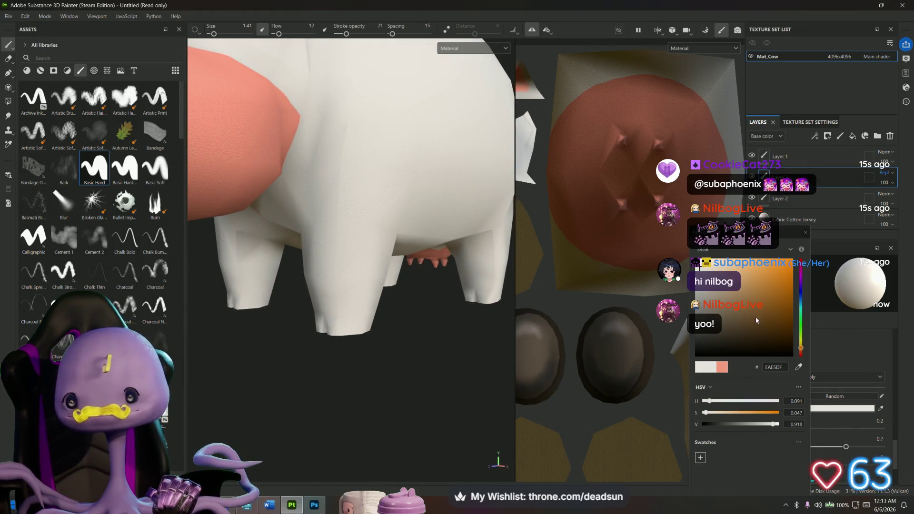
click(759, 323)
scroll(320, 379, up, 2)
scroll(319, 379, up, 2)
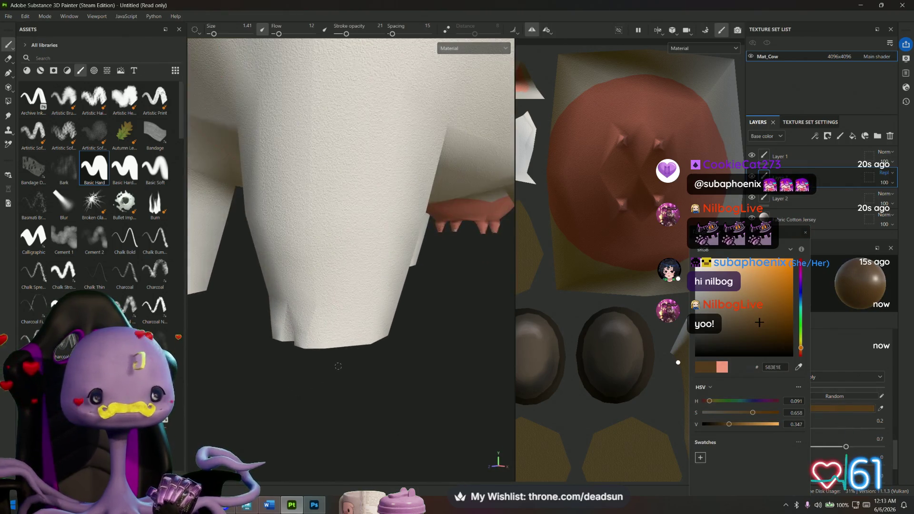
scroll(326, 375, down, 3)
scroll(327, 374, down, 3)
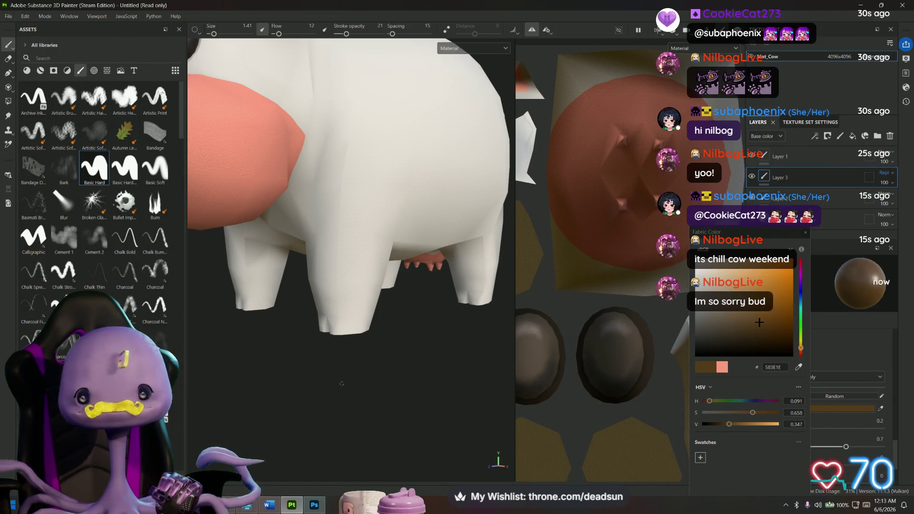
scroll(337, 365, up, 3)
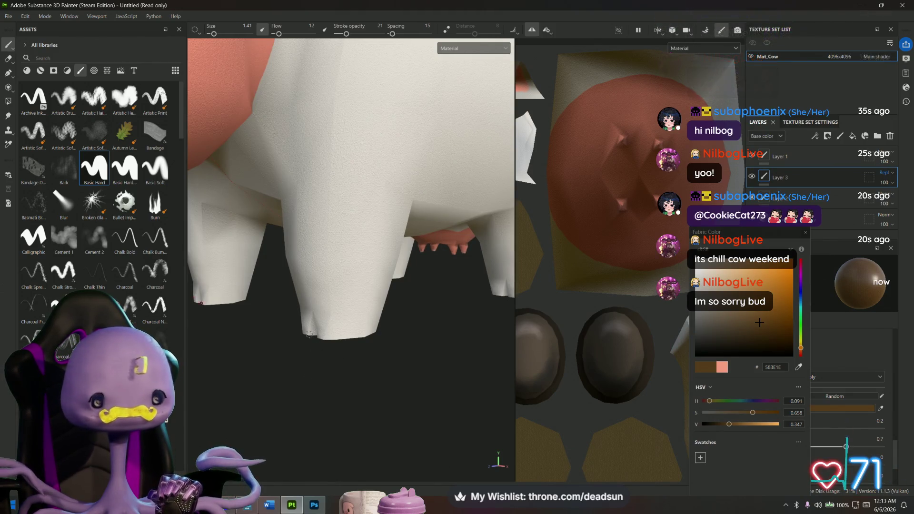
click(8, 101)
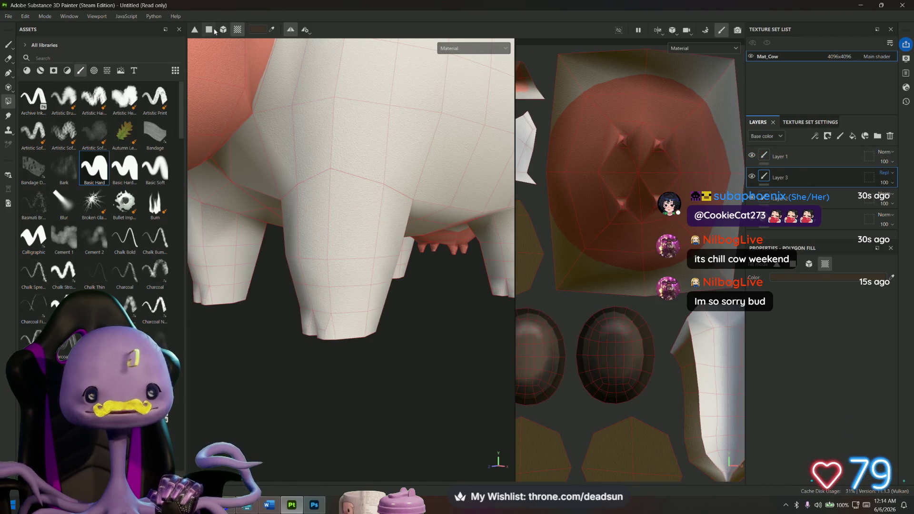
- Set polygon fill to triangle mode and fill the leg bottoms dark brown
click(194, 29)
mouse_move(316, 337)
alt+mouse_down()
mouse_move(416, 338)
mouse_move(475, 327)
alt+mouse_up()
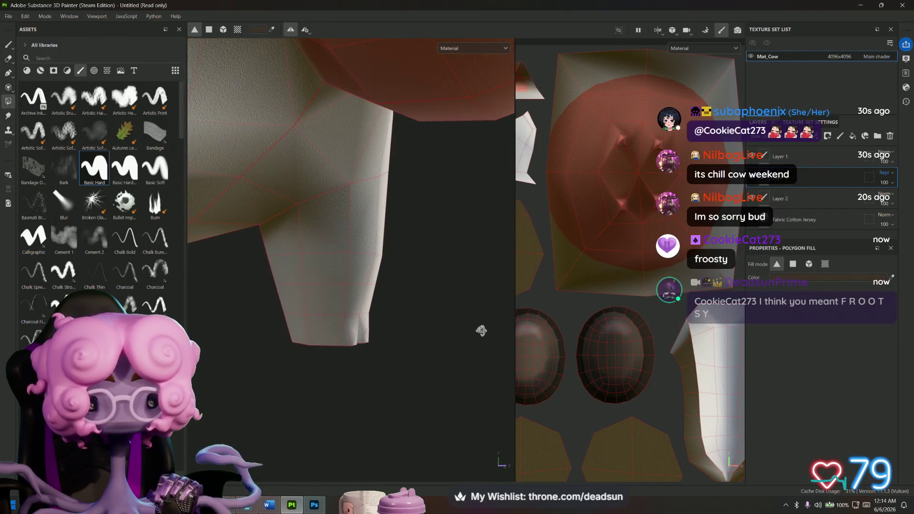
drag(266, 327, 322, 350)
mouse_move(422, 401)
alt+mouse_down()
mouse_move(253, 408)
mouse_move(354, 397)
mouse_move(393, 387)
mouse_move(399, 370)
alt+mouse_up()
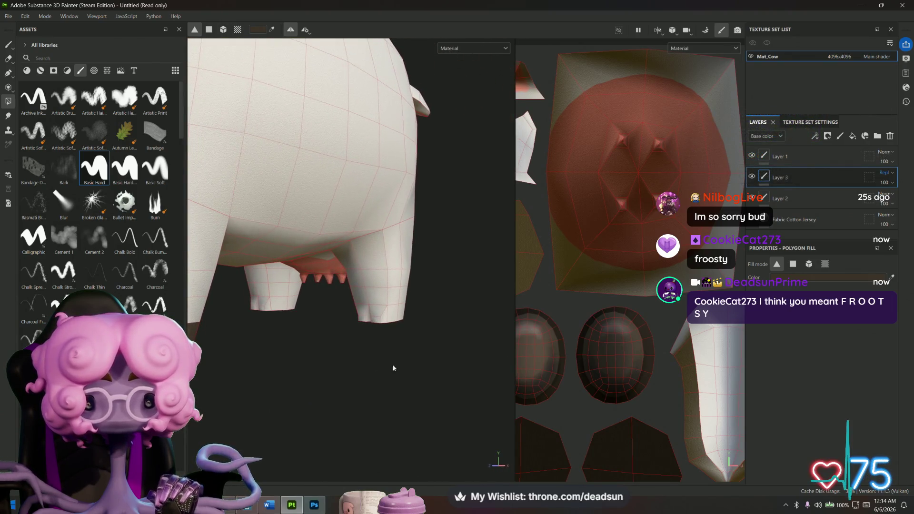
mouse_move(348, 317)
mouse_down()
mouse_move(432, 356)
mouse_move(387, 395)
mouse_move(307, 379)
mouse_move(471, 341)
mouse_move(419, 381)
mouse_move(367, 367)
mouse_up()
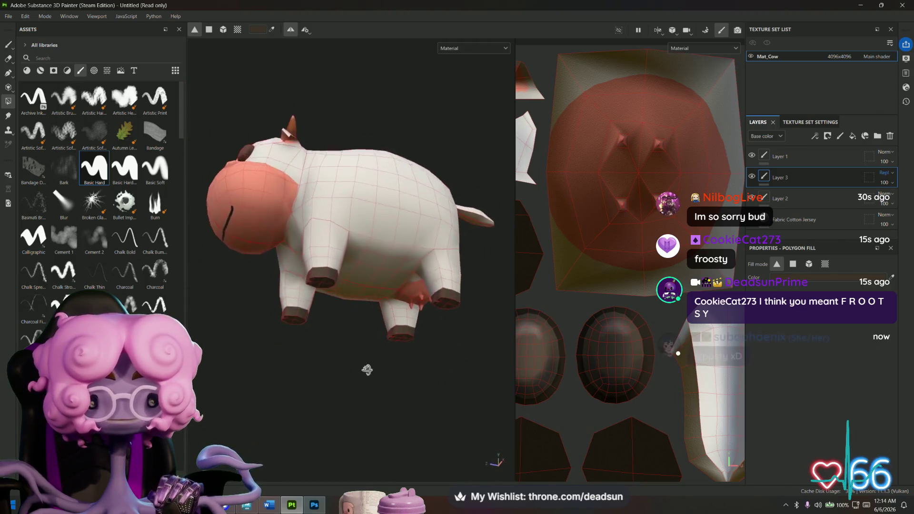
- Orbit around the cow's rear and underside, then switch to the Paint brush tool
alt+right_drag(367, 367, 361, 417)
mouse_move(361, 418)
alt+mouse_down()
mouse_move(315, 394)
mouse_move(347, 386)
mouse_move(314, 418)
mouse_move(265, 414)
mouse_move(248, 430)
alt+mouse_up()
alt+right_drag(248, 429, 257, 424)
alt+drag(257, 424, 298, 420)
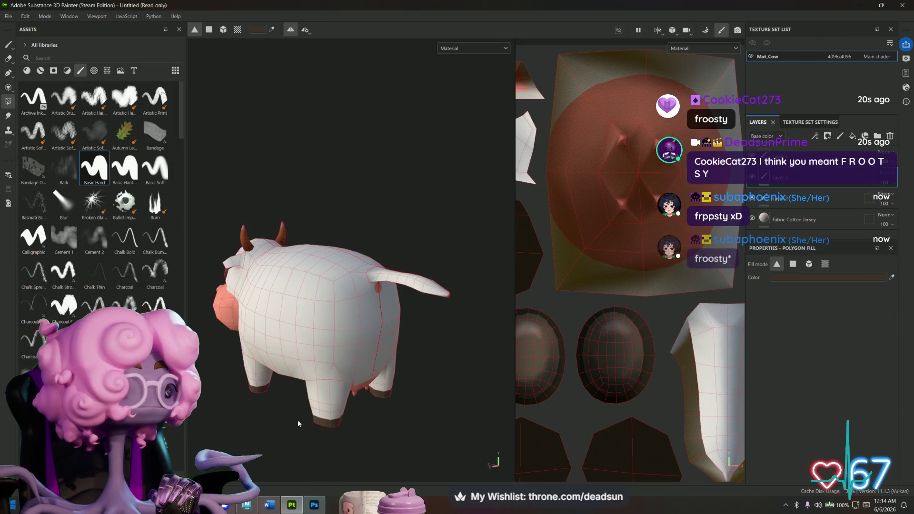
alt+right_drag(298, 419, 303, 425)
alt+drag(303, 425, 302, 424)
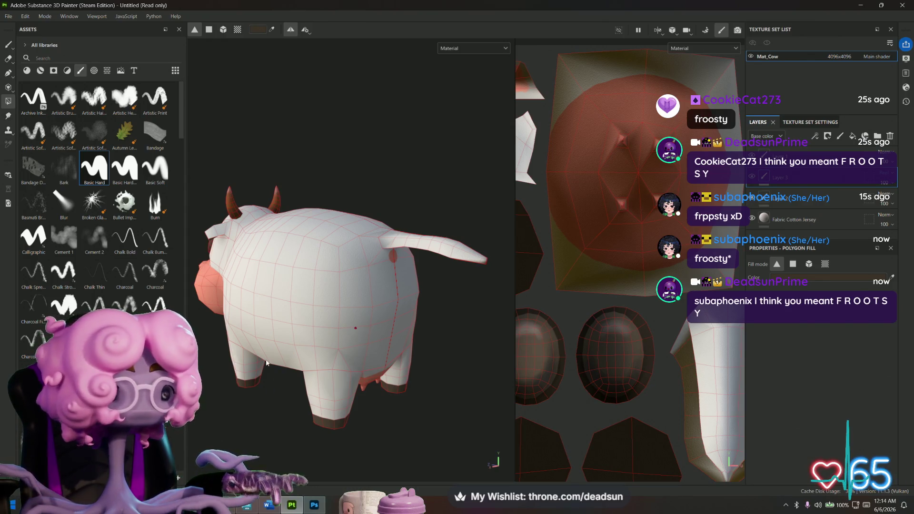
mouse_move(288, 410)
alt+right_down()
mouse_move(332, 422)
mouse_move(356, 445)
alt+right_up()
alt+drag(356, 445, 450, 406)
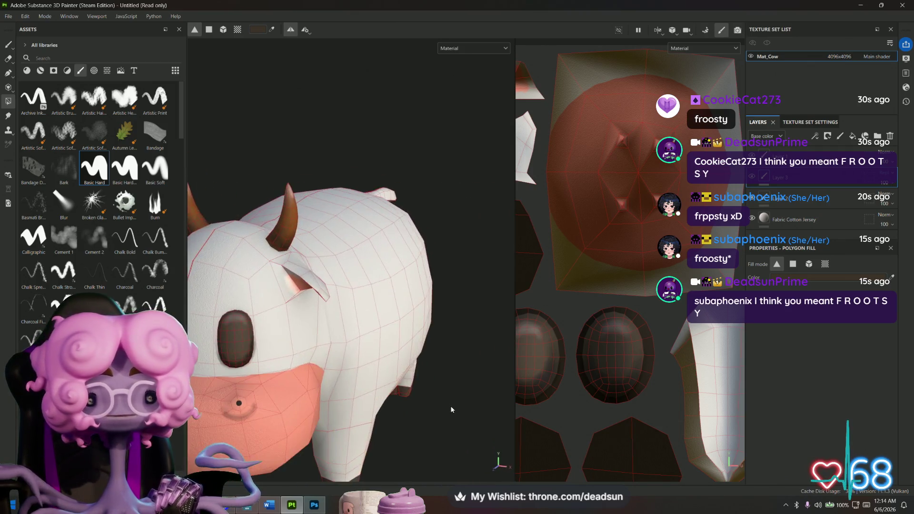
alt+right_drag(451, 410, 456, 425)
mouse_move(456, 425)
alt+mouse_down()
mouse_move(428, 284)
mouse_move(406, 430)
mouse_move(381, 461)
mouse_move(373, 499)
mouse_move(357, 465)
mouse_move(472, 347)
mouse_move(473, 373)
mouse_move(433, 330)
mouse_move(394, 362)
mouse_move(447, 316)
alt+mouse_up()
scroll(345, 316, up, 5)
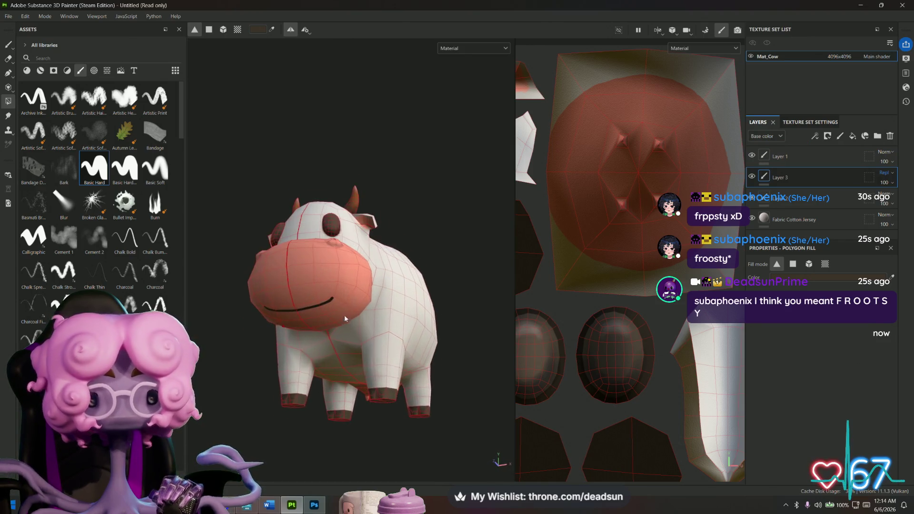
scroll(321, 275, up, 5)
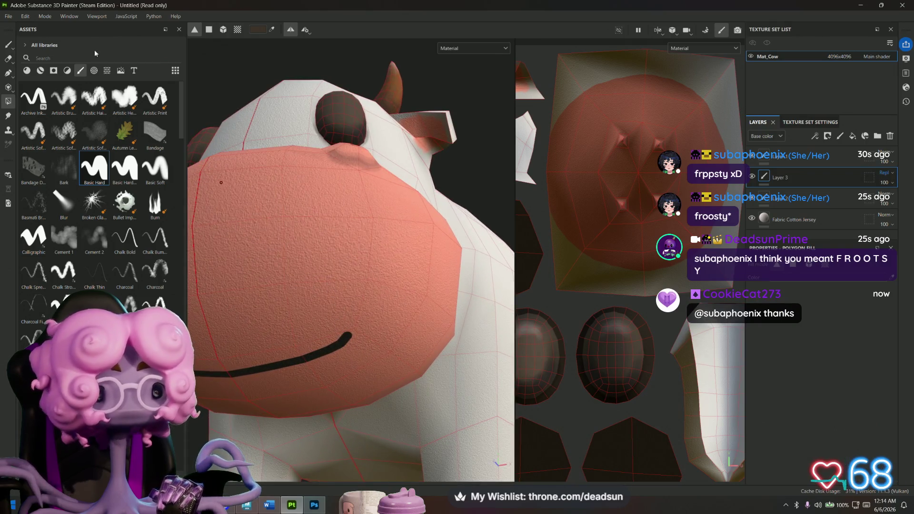
click(9, 46)
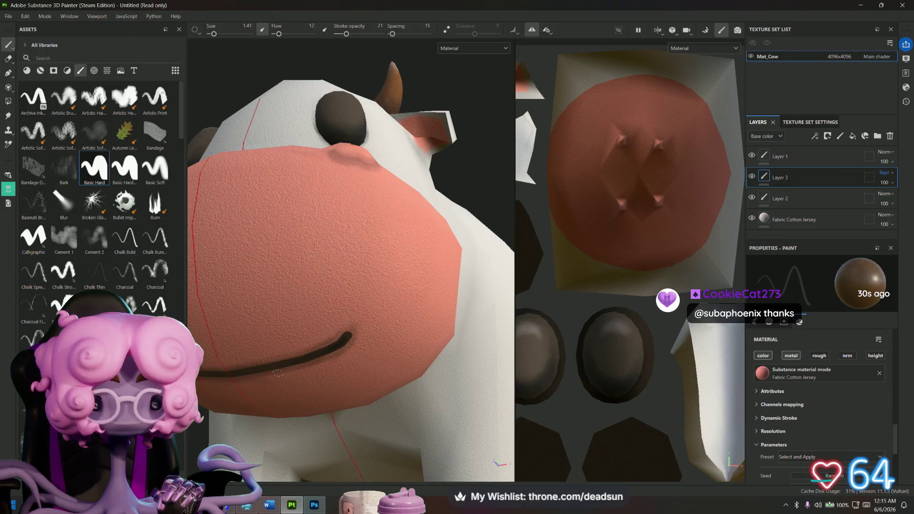
- Frame the cow, orbit to the tail, and set the brush colour to dark brown 1F1912
key(f)
mouse_move(286, 381)
alt+mouse_down()
mouse_move(254, 439)
mouse_move(240, 318)
mouse_move(267, 381)
mouse_move(304, 398)
mouse_move(292, 457)
mouse_move(300, 478)
alt+mouse_up()
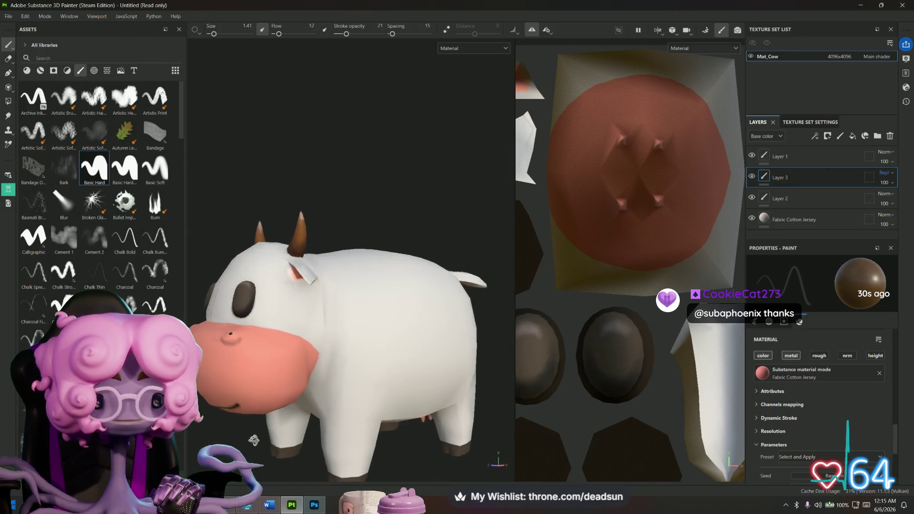
mouse_move(322, 420)
alt+mouse_down()
mouse_move(380, 419)
mouse_move(418, 380)
mouse_move(387, 339)
mouse_move(390, 286)
mouse_move(420, 256)
alt+mouse_up()
scroll(387, 339, up, 10)
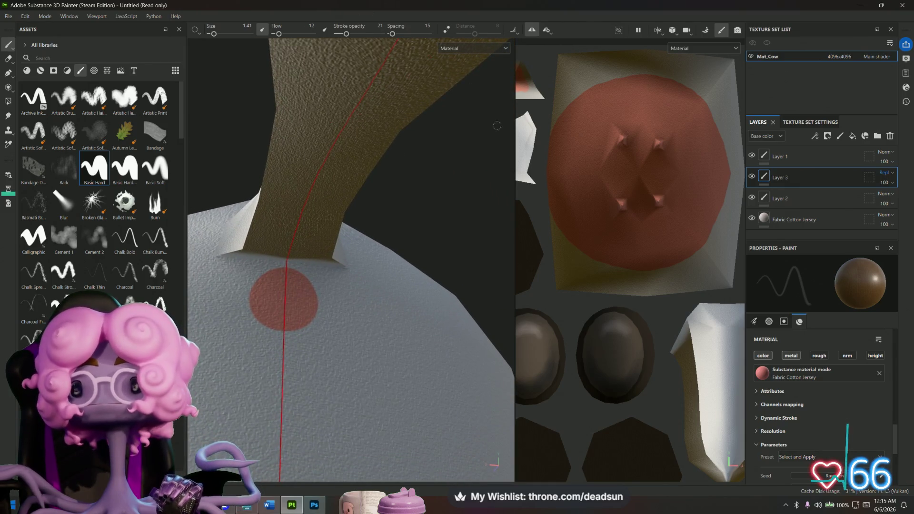
mouse_move(287, 198)
alt+mouse_down()
mouse_move(422, 255)
mouse_move(428, 244)
mouse_move(427, 271)
alt+mouse_up()
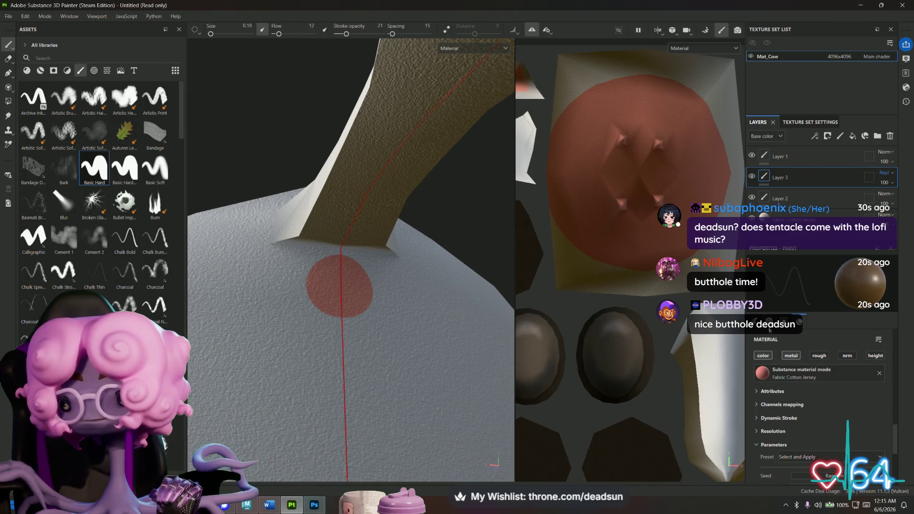
scroll(818, 381, down, 3)
click(830, 355)
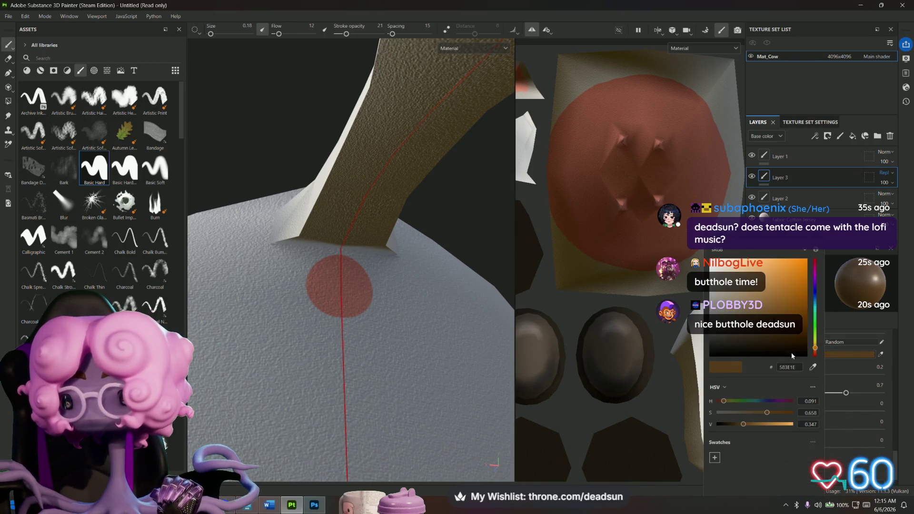
click(749, 344)
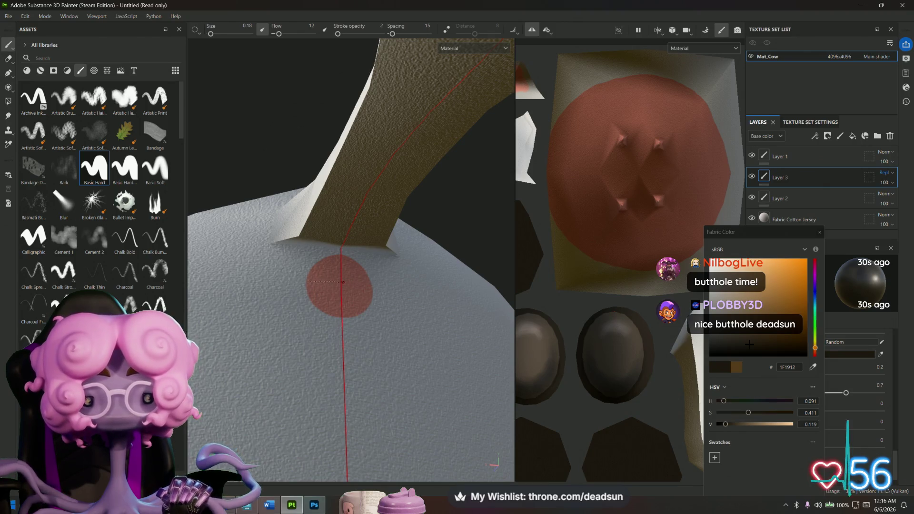
- Enable straight-line strokes, raise brush Flow and Stroke opacity, and pull back to the face
key(shift)
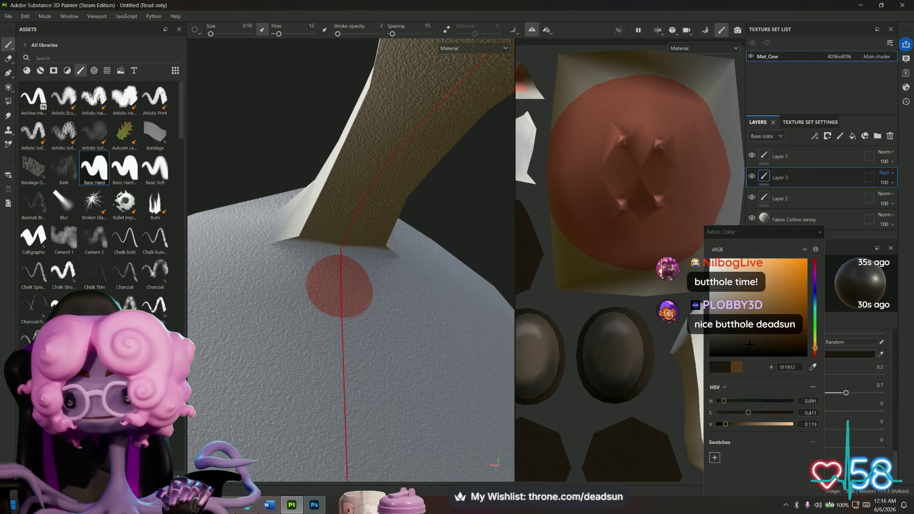
drag(279, 34, 291, 34)
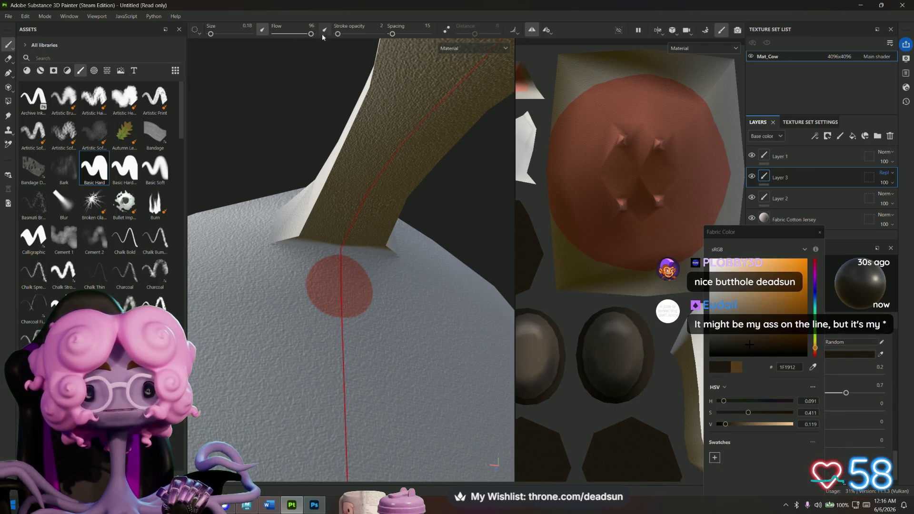
drag(378, 37, 381, 34)
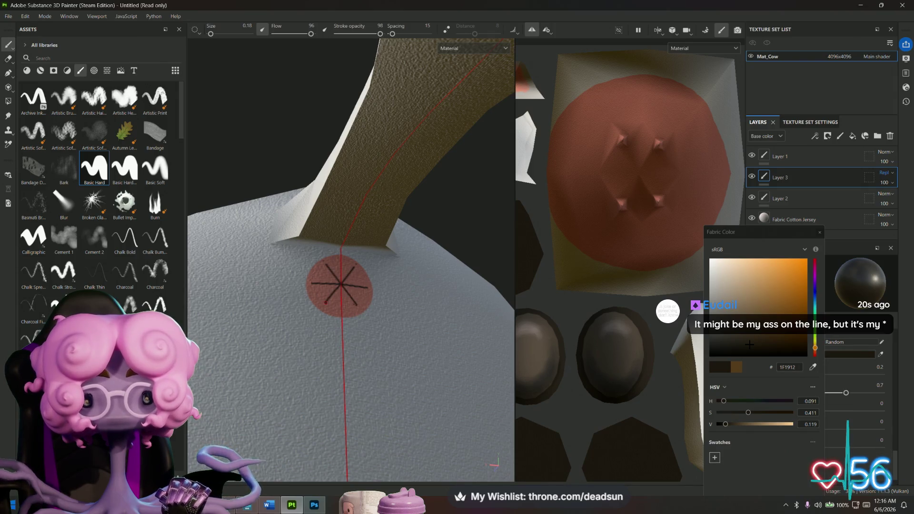
mouse_move(341, 285)
alt+mouse_down()
mouse_move(329, 319)
mouse_move(371, 378)
mouse_move(447, 404)
mouse_move(272, 393)
mouse_move(328, 414)
mouse_move(438, 418)
alt+mouse_up()
alt+right_drag(439, 418, 406, 405)
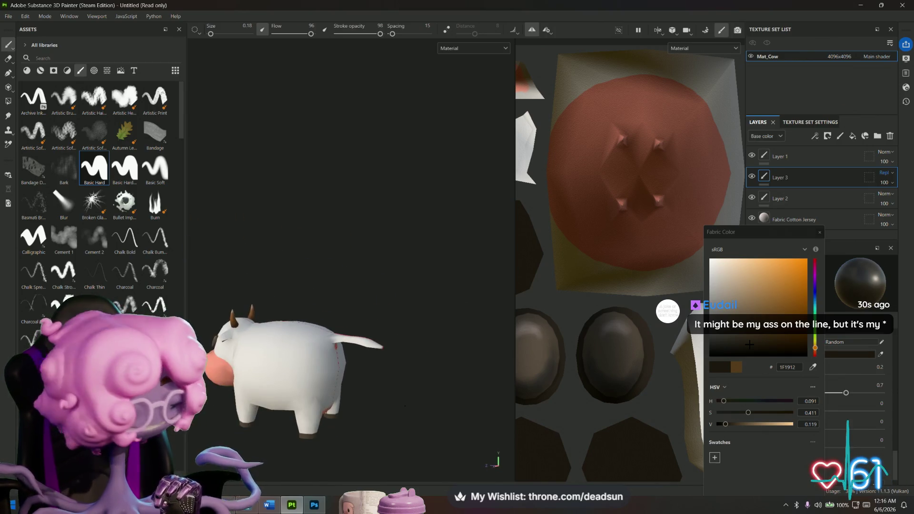
mouse_move(400, 390)
alt+mouse_down()
mouse_move(434, 324)
mouse_move(359, 385)
mouse_move(374, 280)
alt+mouse_up()
- Zoom in on a dark hoof and paint a thin dark cleft line down it
mouse_move(373, 280)
alt+right_down()
mouse_move(402, 349)
mouse_move(510, 350)
mouse_move(352, 274)
alt+right_up()
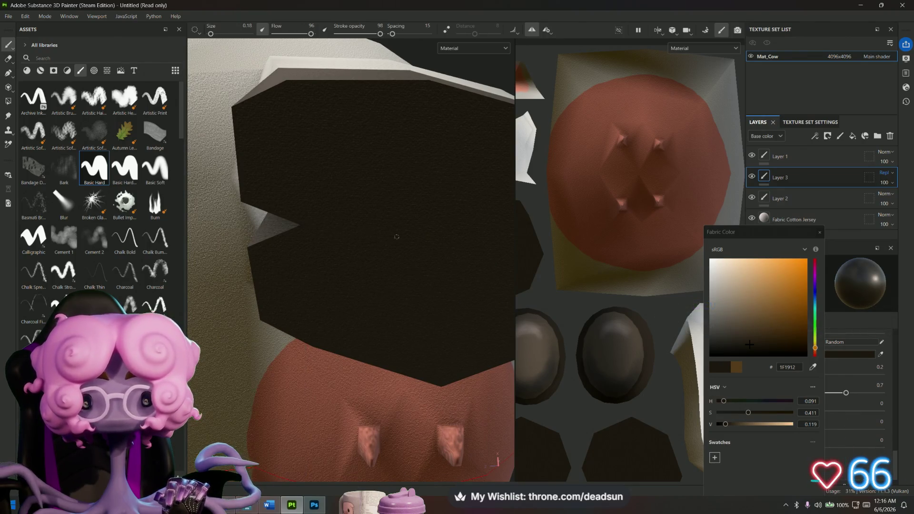
alt+right_drag(344, 282, 333, 262)
mouse_move(334, 262)
alt+mouse_down()
mouse_move(414, 359)
mouse_move(368, 314)
alt+mouse_up()
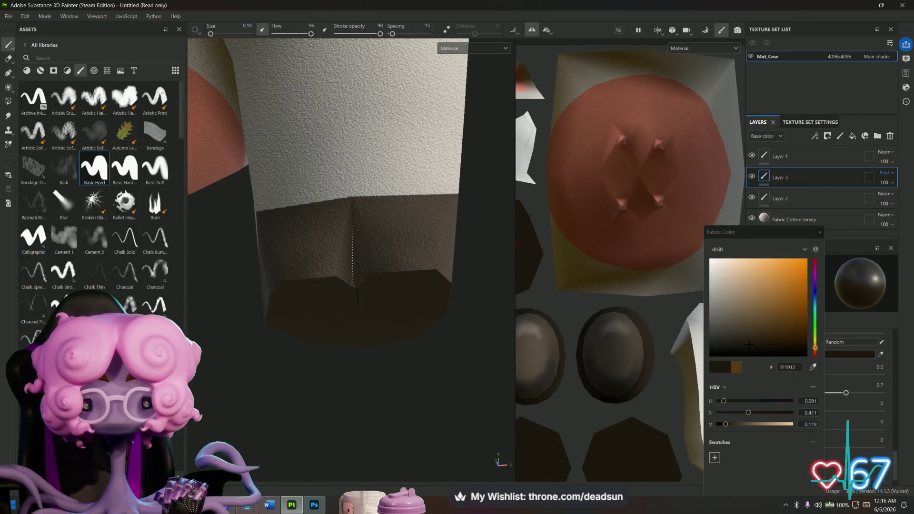
alt+right_drag(357, 289, 343, 267)
alt+drag(343, 267, 281, 288)
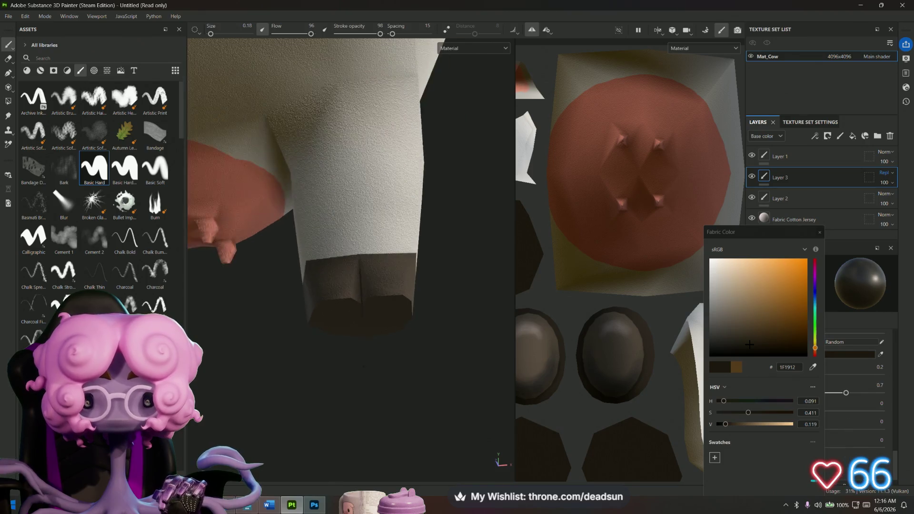
alt+drag(353, 329, 372, 347)
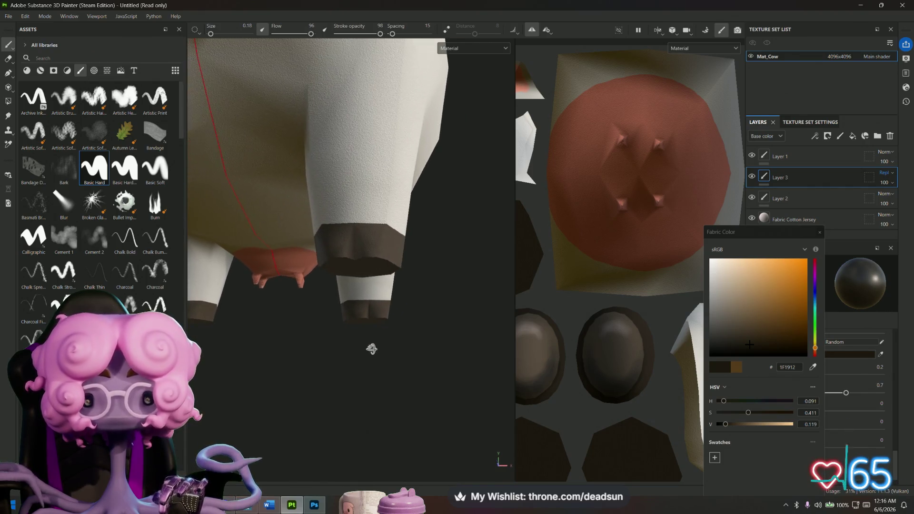
scroll(371, 347, up, 3)
alt+drag(346, 139, 344, 124)
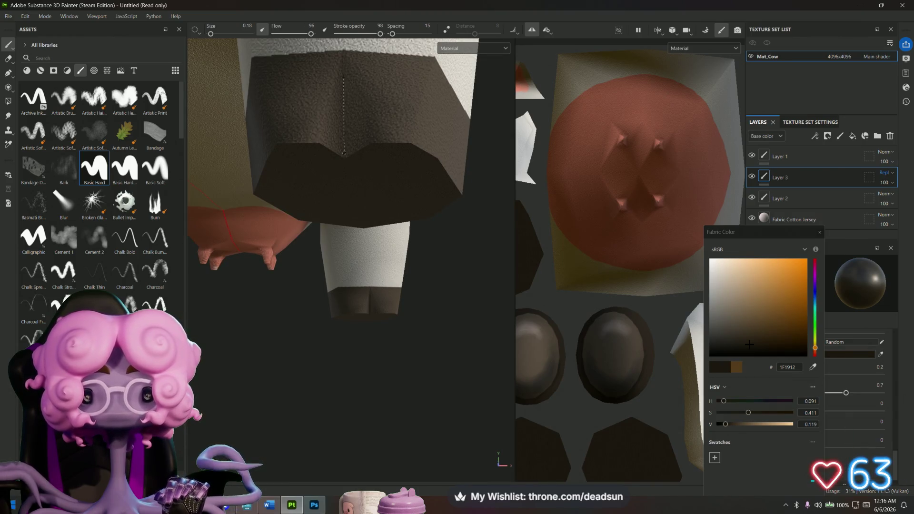
shift+click(344, 153)
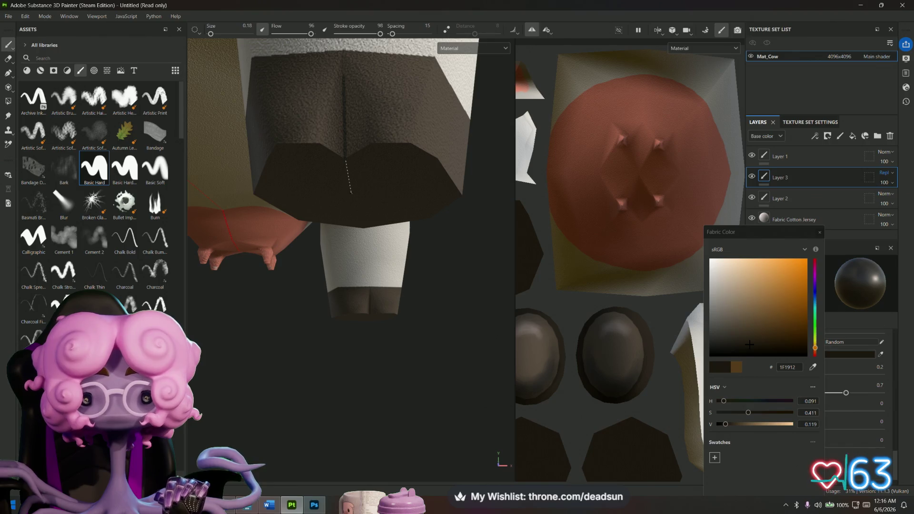
- Dab a small dark dot on one udder teat, then orbit to a three-quarter view
mouse_move(316, 270)
alt+mouse_down()
mouse_move(296, 281)
mouse_move(314, 297)
alt+mouse_up()
alt+right_drag(314, 298, 354, 258)
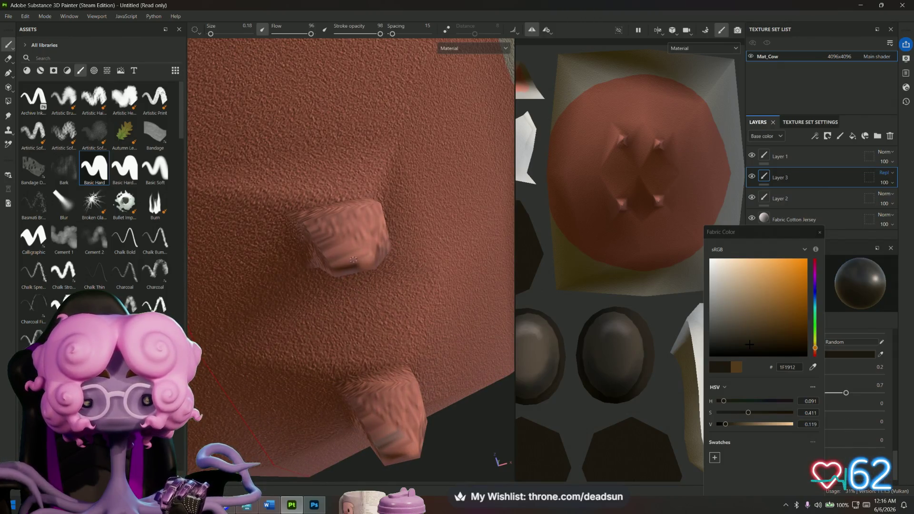
click(354, 263)
mouse_move(351, 269)
alt+mouse_down()
mouse_move(363, 337)
mouse_move(362, 250)
alt+mouse_up()
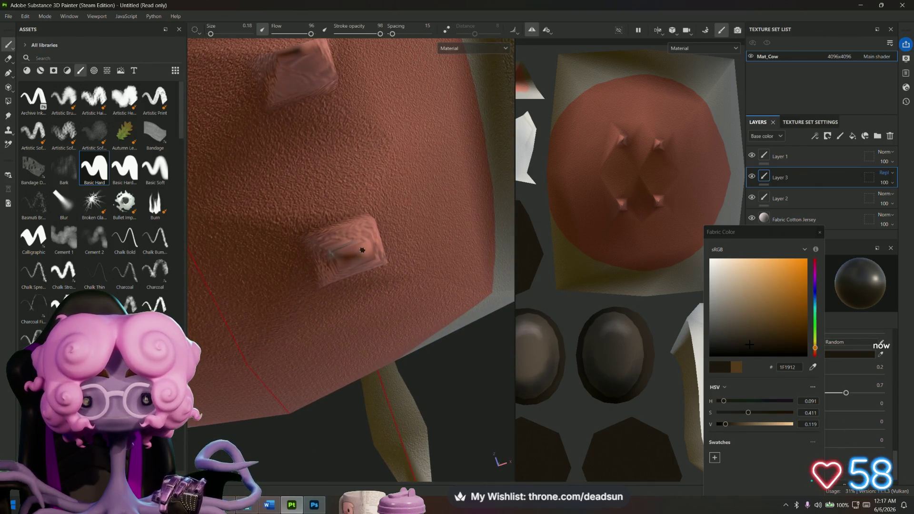
scroll(351, 284, down, 5)
mouse_move(351, 283)
alt+mouse_down()
mouse_move(333, 276)
mouse_move(329, 338)
mouse_move(300, 349)
mouse_move(286, 406)
mouse_move(302, 421)
mouse_move(326, 381)
mouse_move(491, 310)
mouse_move(306, 363)
mouse_move(332, 419)
mouse_move(210, 293)
alt+mouse_up()
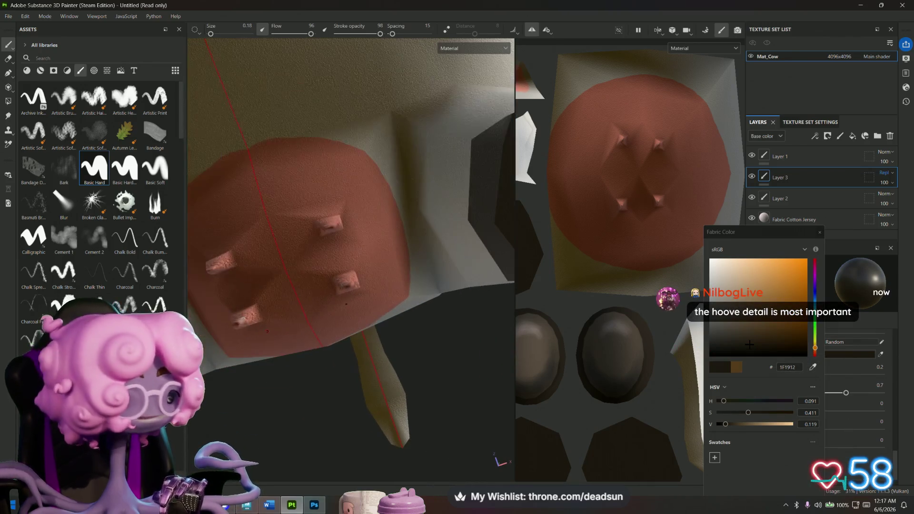
scroll(294, 351, up, 3)
scroll(310, 371, down, 5)
mouse_move(435, 233)
alt+mouse_down()
mouse_move(355, 341)
mouse_move(428, 344)
mouse_move(348, 393)
alt+mouse_up()
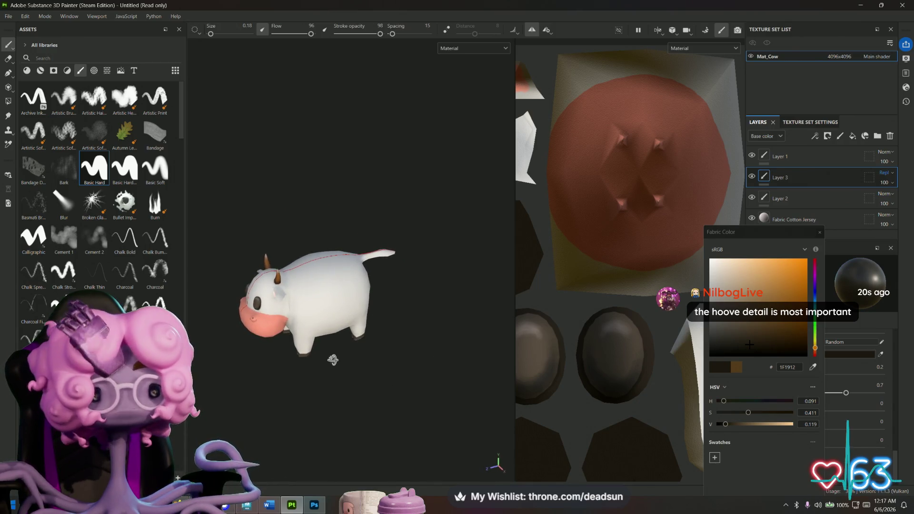
- Pan and zoom the UV layout to reveal the horn, face, eye and hoof islands
mouse_move(310, 365)
alt+mouse_down()
mouse_move(220, 401)
mouse_move(295, 408)
alt+mouse_up()
scroll(560, 341, down, 2)
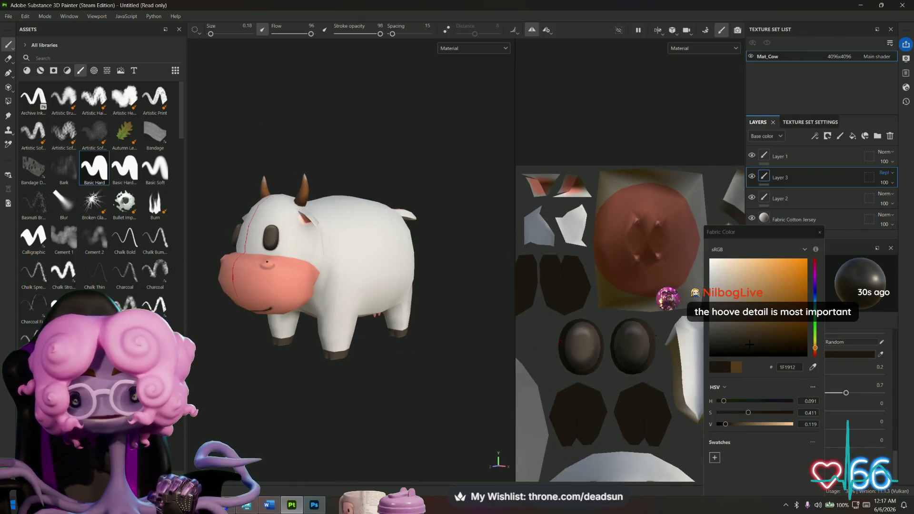
scroll(561, 342, down, 2)
mouse_move(561, 341)
middle_down()
mouse_move(641, 284)
mouse_move(620, 296)
middle_up()
middle_drag(565, 309, 427, 283)
alt+drag(333, 285, 362, 285)
middle_drag(592, 308, 654, 309)
scroll(653, 308, up, 1)
scroll(348, 332, up, 6)
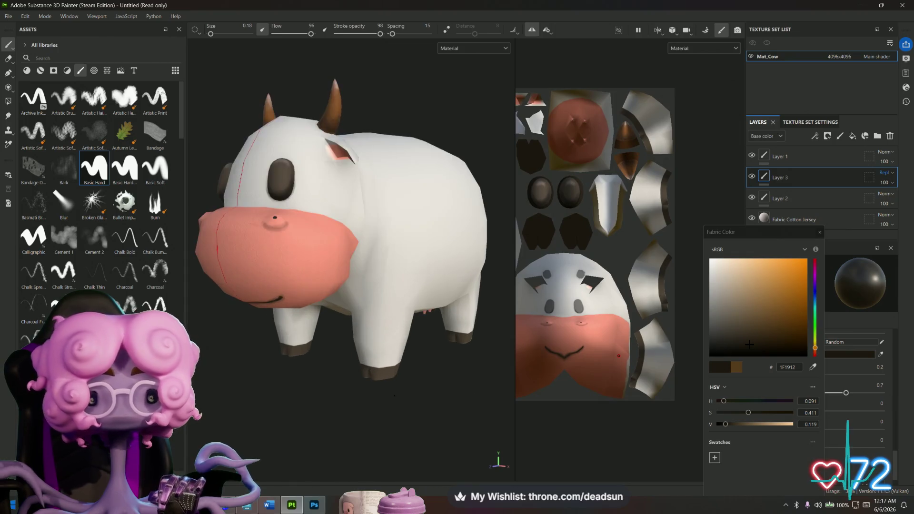
scroll(347, 332, down, 2)
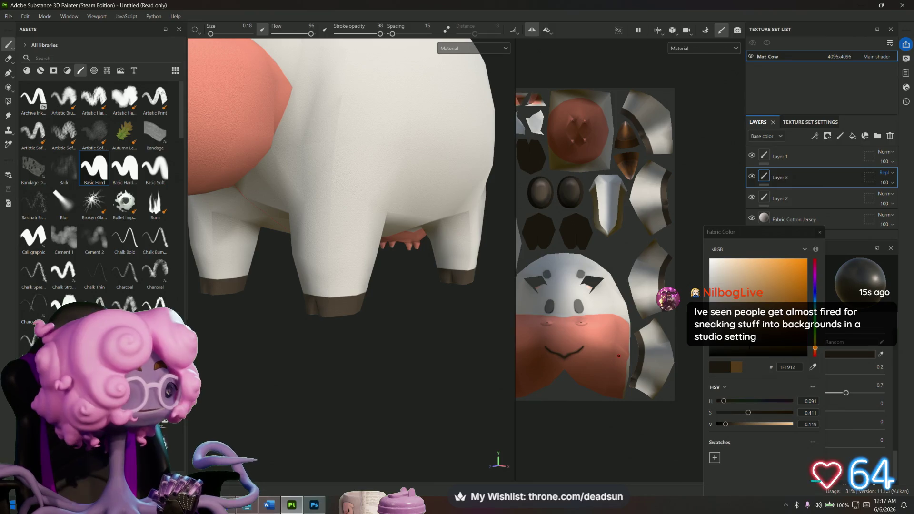
scroll(410, 364, up, 5)
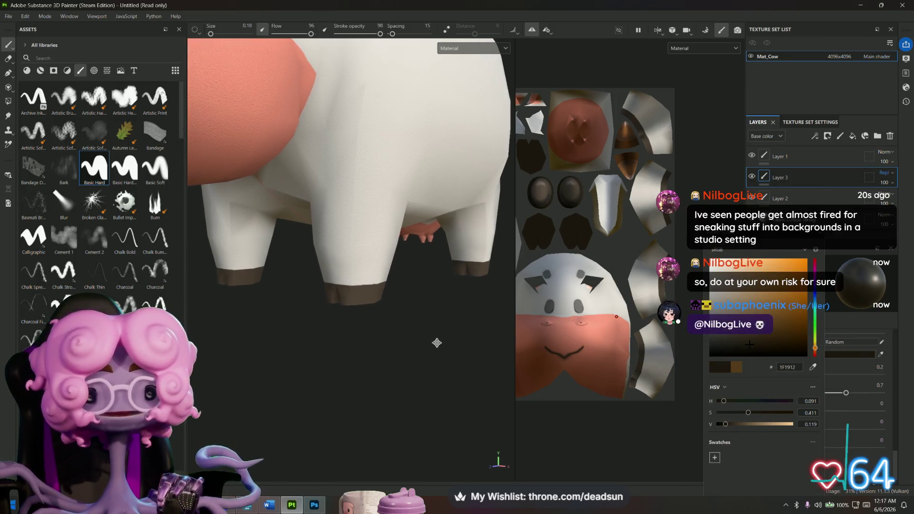
- Pick the muted grey-brown 6F675E brush colour while viewing the front leg
mouse_move(420, 385)
alt+mouse_down()
mouse_move(352, 333)
mouse_move(383, 359)
mouse_move(398, 321)
mouse_move(406, 321)
mouse_move(406, 363)
mouse_move(390, 374)
alt+mouse_up()
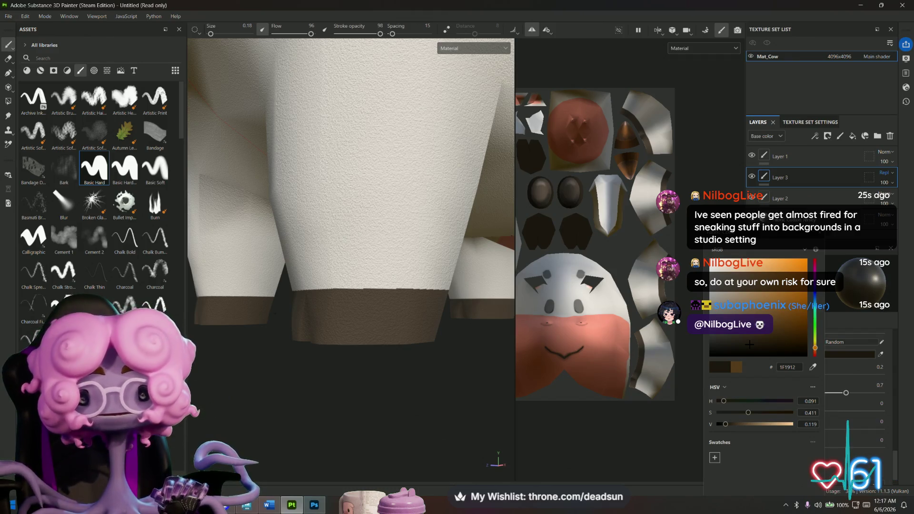
drag(725, 297, 724, 314)
alt+drag(285, 383, 342, 424)
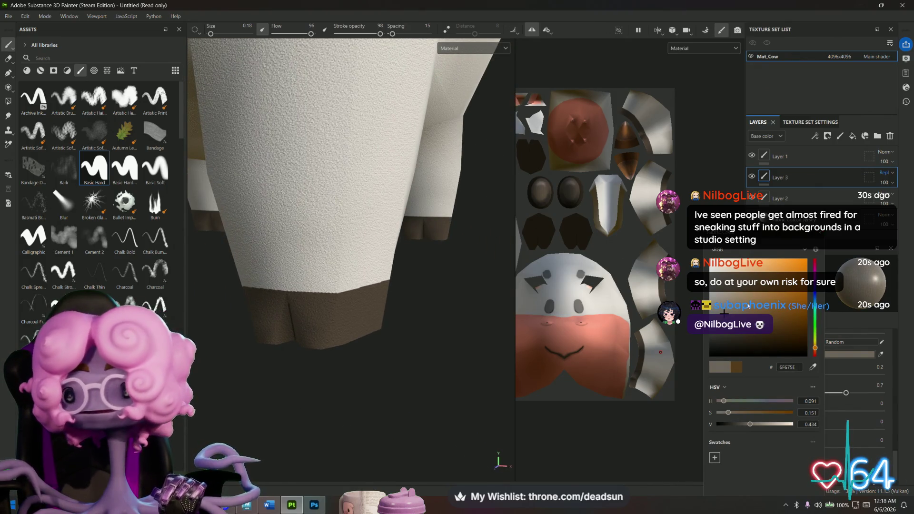
- Lighten the brush colour to 7F776D, enlarge the brush, and lower Flow and Stroke opacity to 20
click(723, 309)
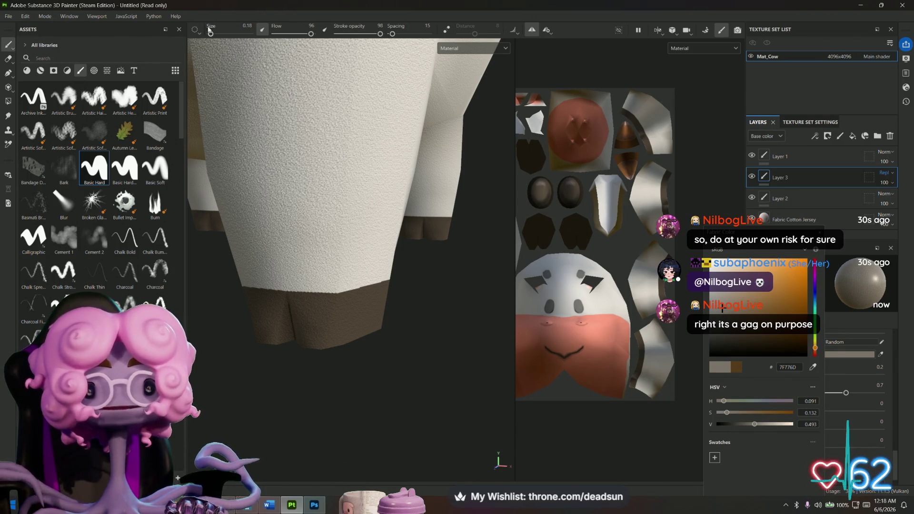
drag(210, 34, 214, 34)
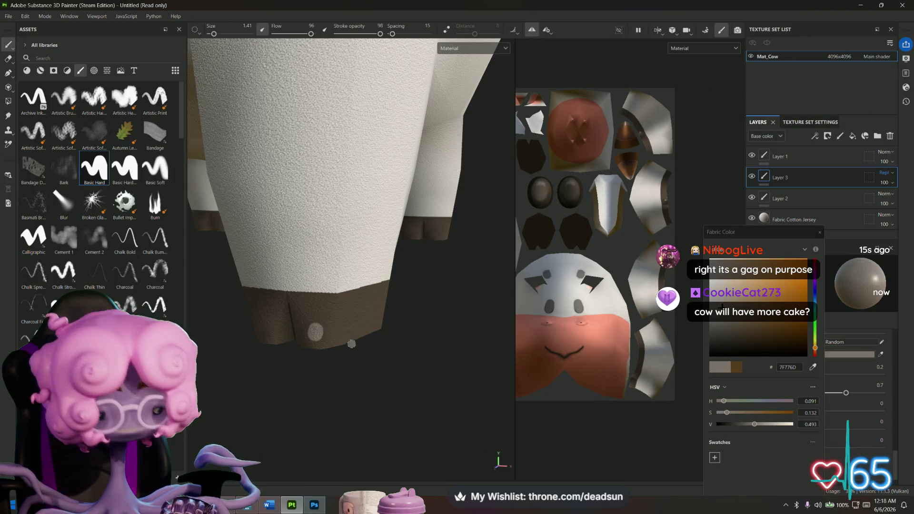
drag(286, 33, 282, 34)
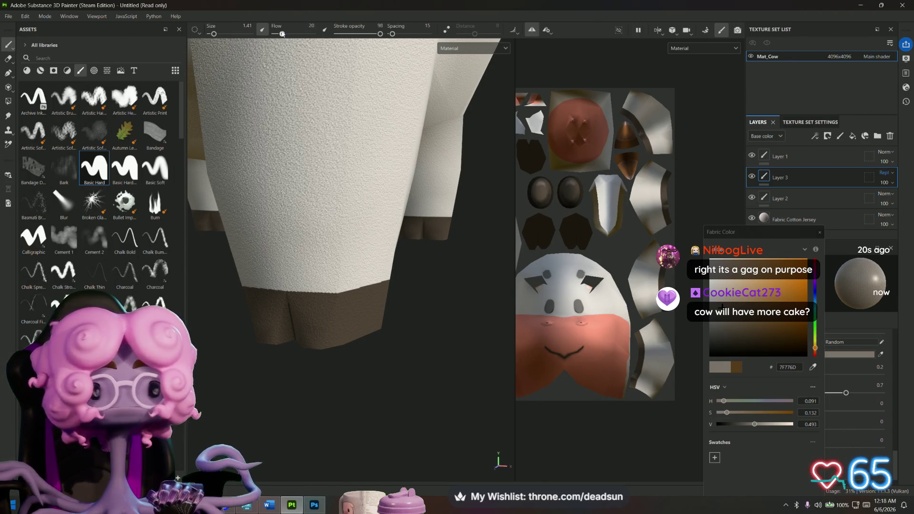
click(343, 34)
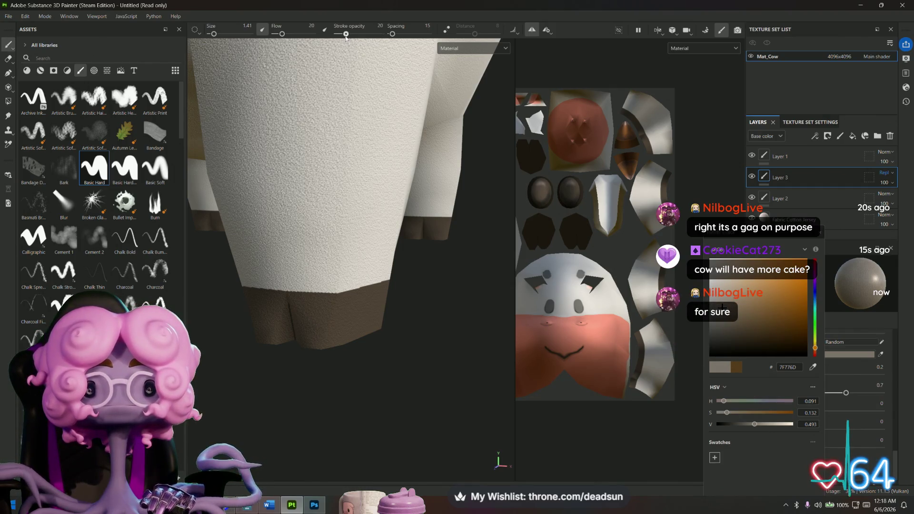
- Dab soft lighter grey-brown shading patches onto the dark brown hooves
drag(303, 316, 319, 329)
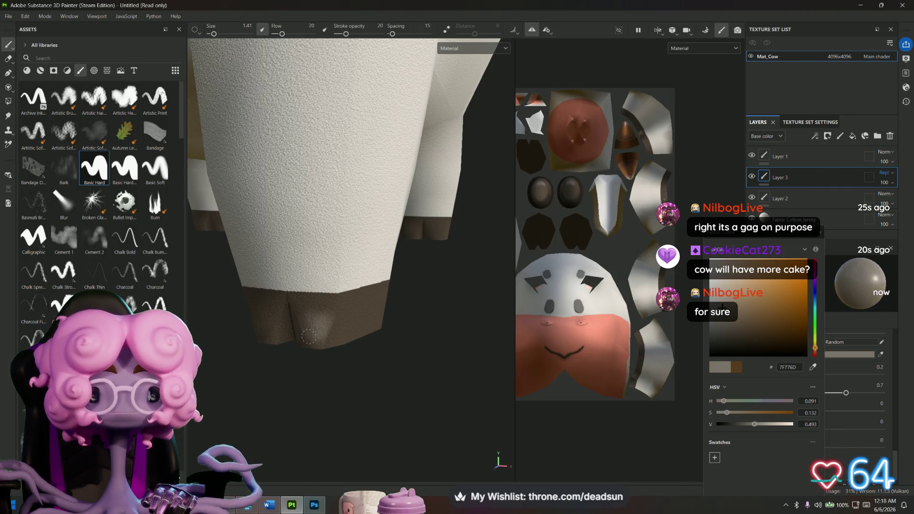
mouse_move(324, 328)
mouse_down()
mouse_move(362, 333)
mouse_move(320, 321)
mouse_up()
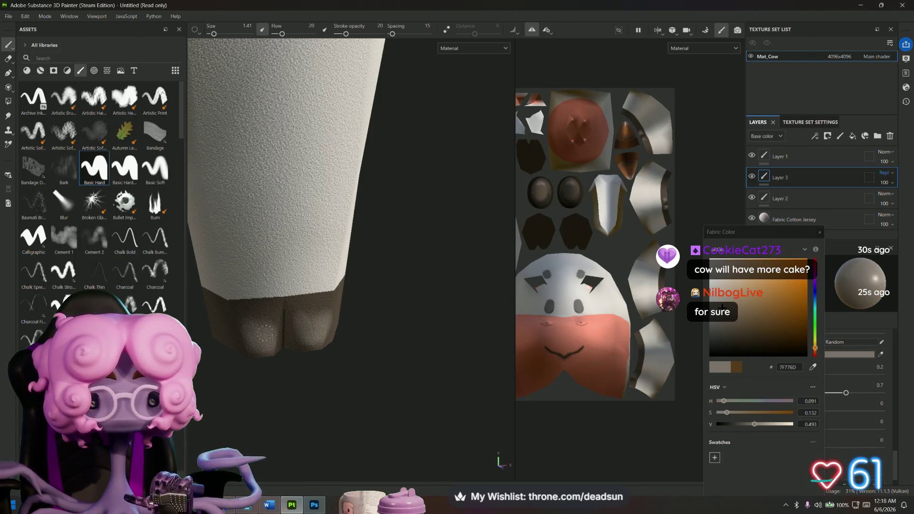
alt+drag(267, 332, 334, 404)
mouse_move(374, 351)
alt+mouse_down()
mouse_move(333, 376)
mouse_move(271, 380)
mouse_move(237, 361)
mouse_move(366, 370)
mouse_move(381, 354)
mouse_move(338, 349)
mouse_move(438, 311)
mouse_move(490, 307)
mouse_move(306, 360)
mouse_move(296, 343)
mouse_move(288, 376)
mouse_move(471, 174)
mouse_move(292, 313)
alt+mouse_up()
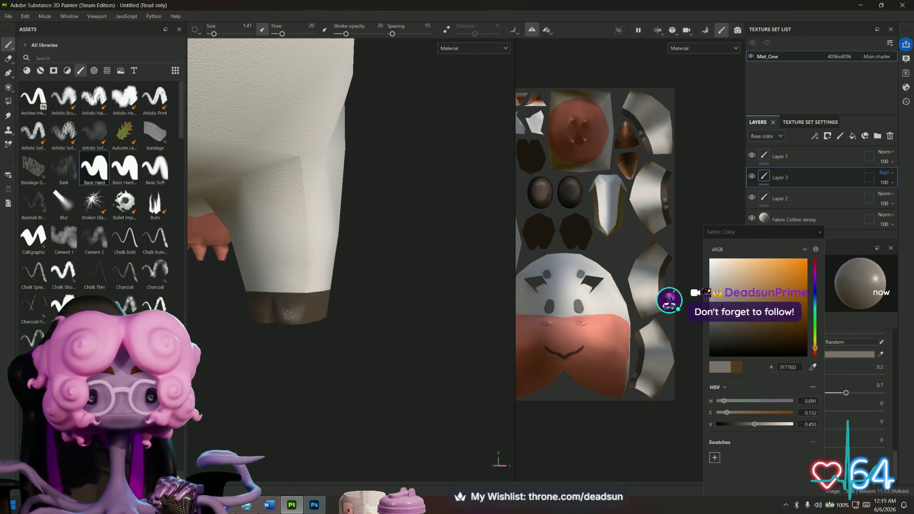
drag(288, 306, 289, 318)
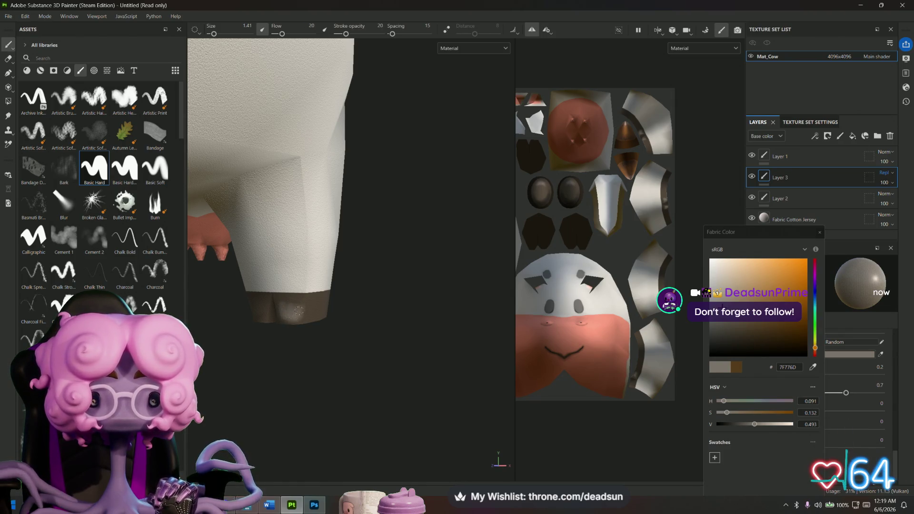
mouse_move(262, 351)
alt+middle_down()
mouse_move(373, 347)
mouse_move(347, 367)
mouse_move(256, 305)
alt+middle_up()
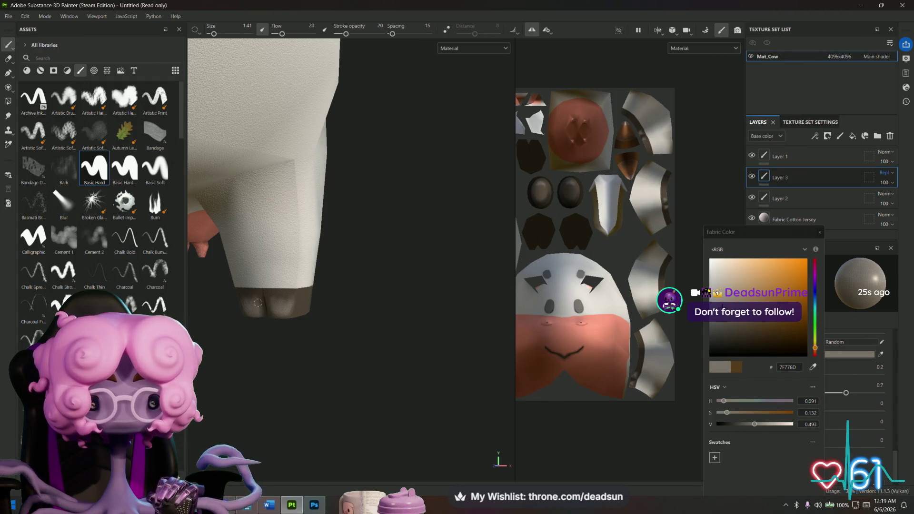
scroll(275, 350, down, 5)
alt+drag(428, 329, 306, 336)
scroll(286, 352, up, 6)
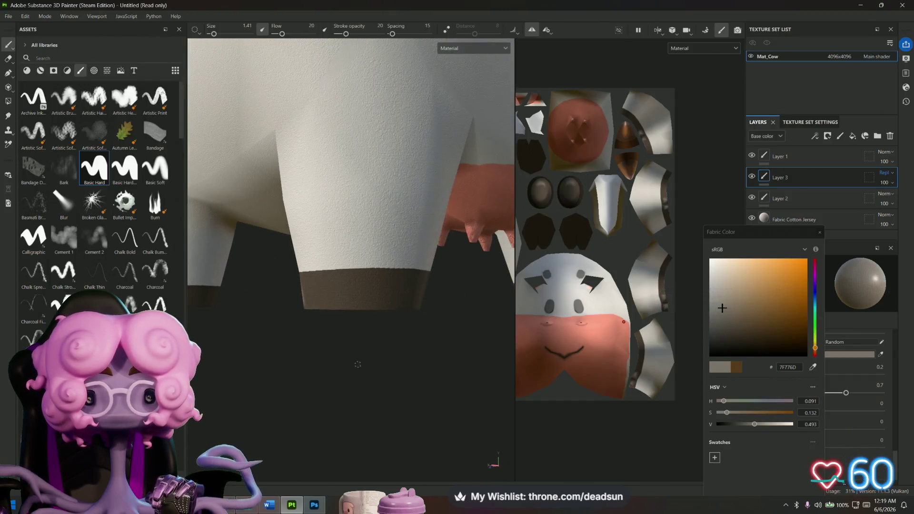
scroll(358, 364, down, 3)
alt+drag(343, 371, 309, 386)
scroll(379, 376, up, 4)
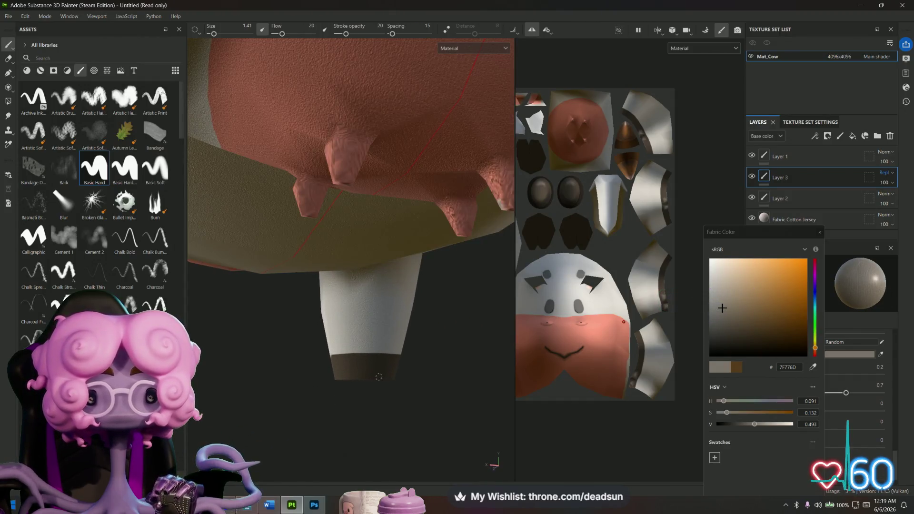
alt+drag(444, 358, 432, 388)
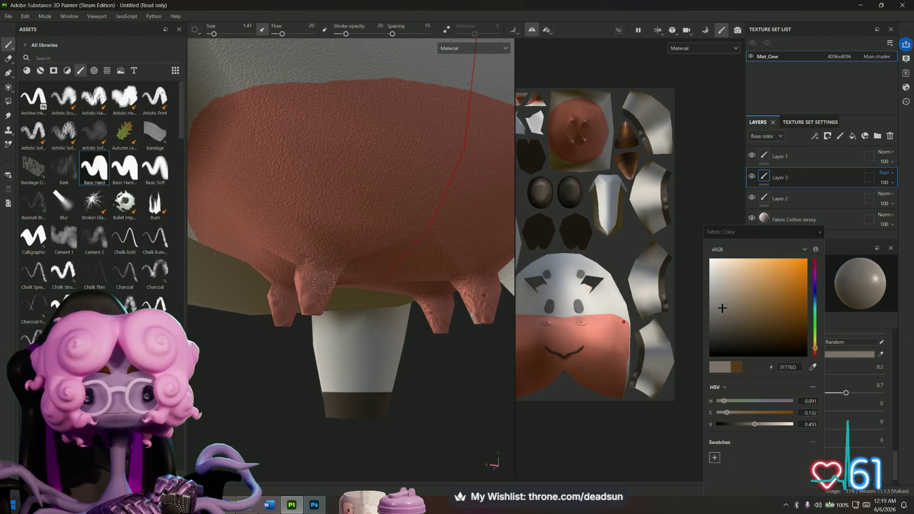
- Set the paint colour to very dark brown 302D29 and orbit in on the cow's face and horns
click(723, 338)
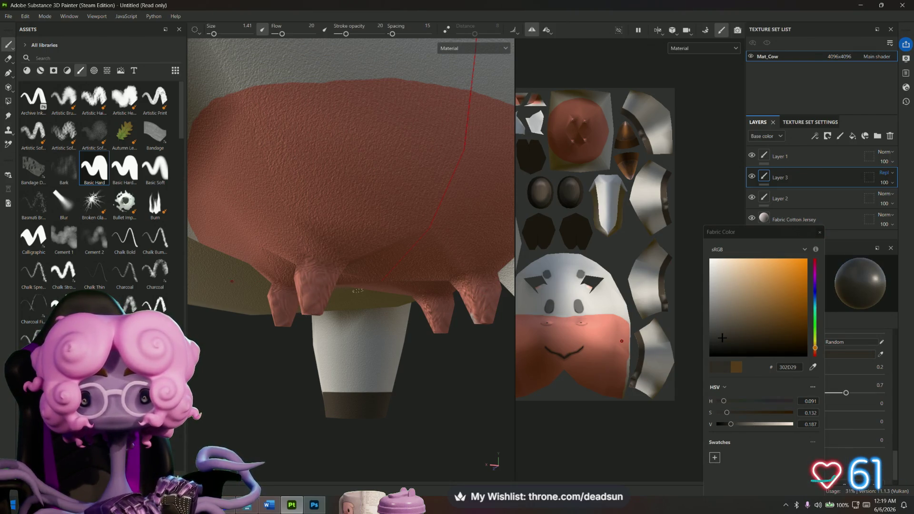
mouse_move(390, 316)
alt+mouse_down()
mouse_move(316, 394)
mouse_move(362, 388)
alt+mouse_up()
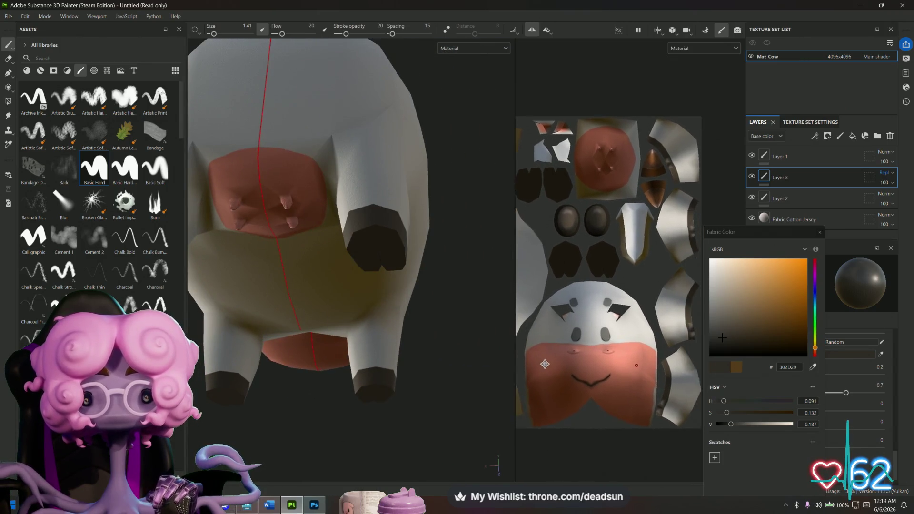
mouse_move(457, 380)
alt+mouse_down()
mouse_move(493, 360)
mouse_move(450, 424)
mouse_move(265, 435)
mouse_move(240, 453)
mouse_move(268, 440)
mouse_move(263, 399)
alt+mouse_up()
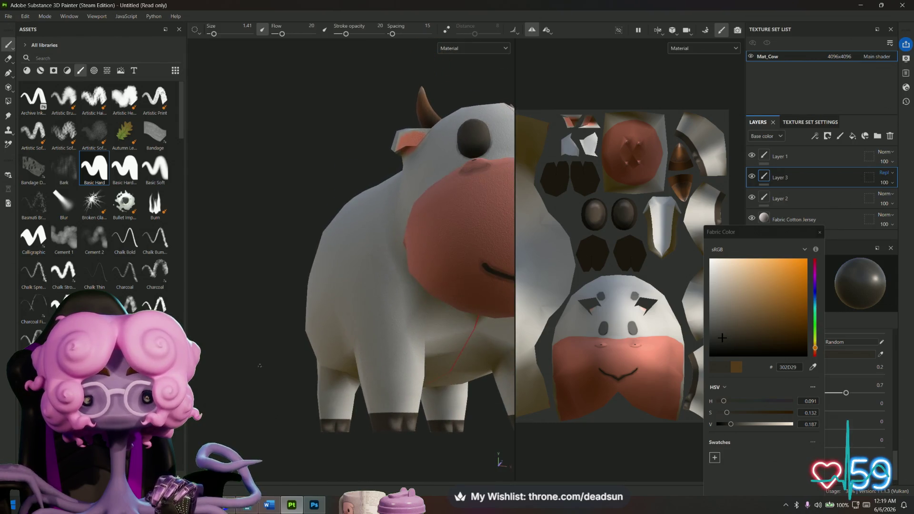
scroll(263, 399, up, 3)
alt+drag(309, 106, 296, 319)
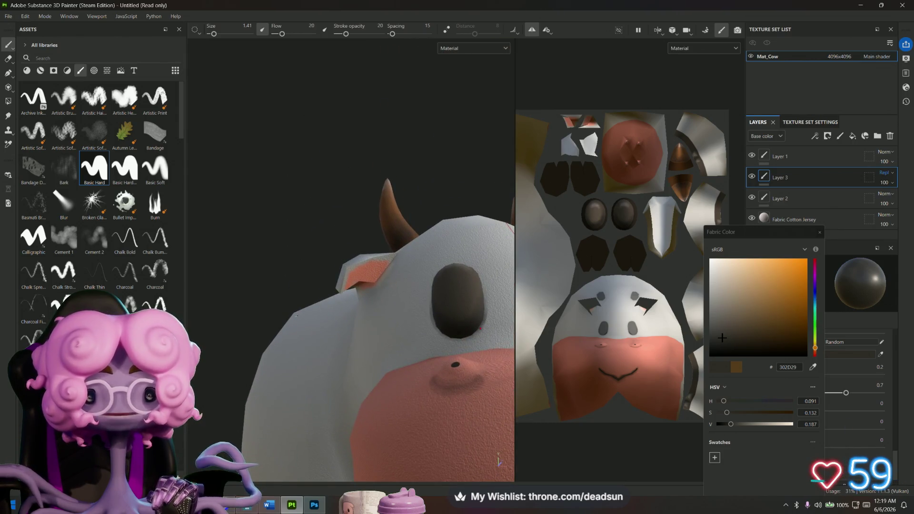
mouse_move(295, 253)
alt+mouse_down()
mouse_move(322, 176)
mouse_move(329, 326)
mouse_move(222, 352)
mouse_move(231, 350)
alt+mouse_up()
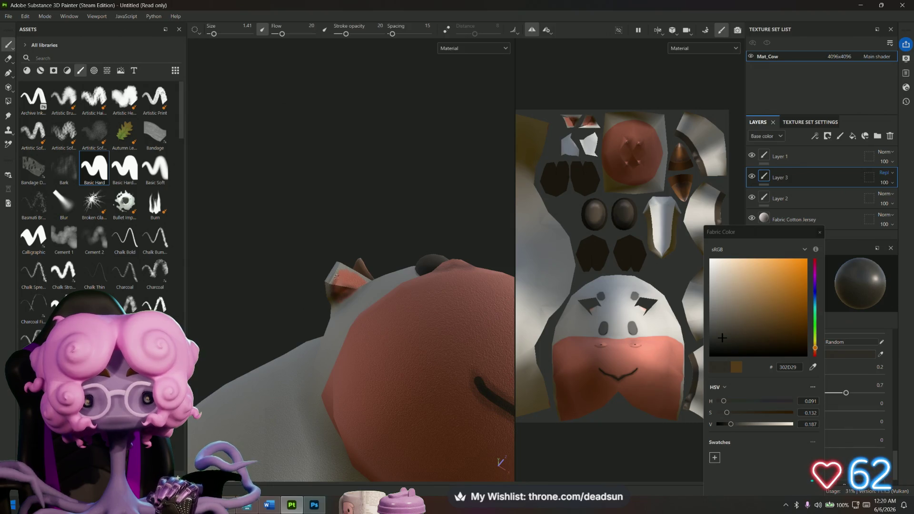
mouse_move(337, 272)
alt+mouse_down()
mouse_move(273, 253)
mouse_move(249, 301)
mouse_move(269, 309)
alt+mouse_up()
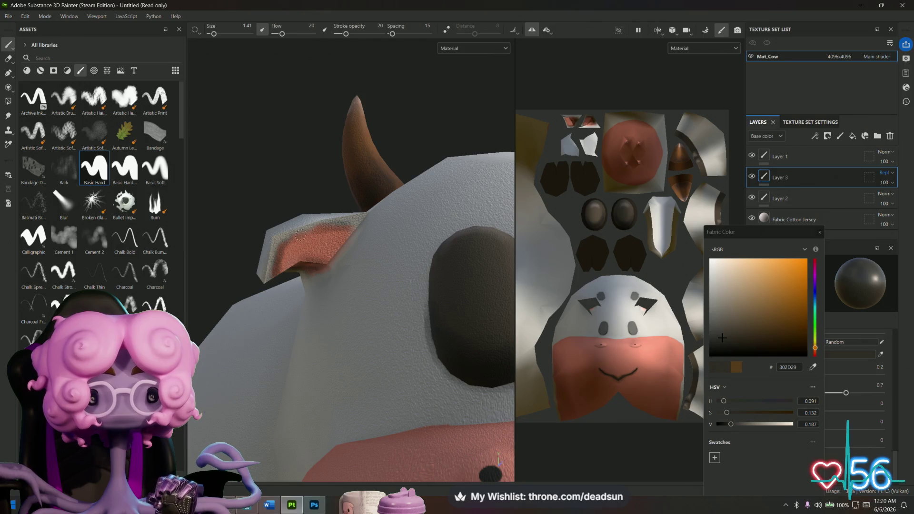
mouse_move(257, 304)
alt+mouse_down()
mouse_move(259, 230)
mouse_move(312, 212)
alt+mouse_up()
alt+drag(329, 306, 297, 198)
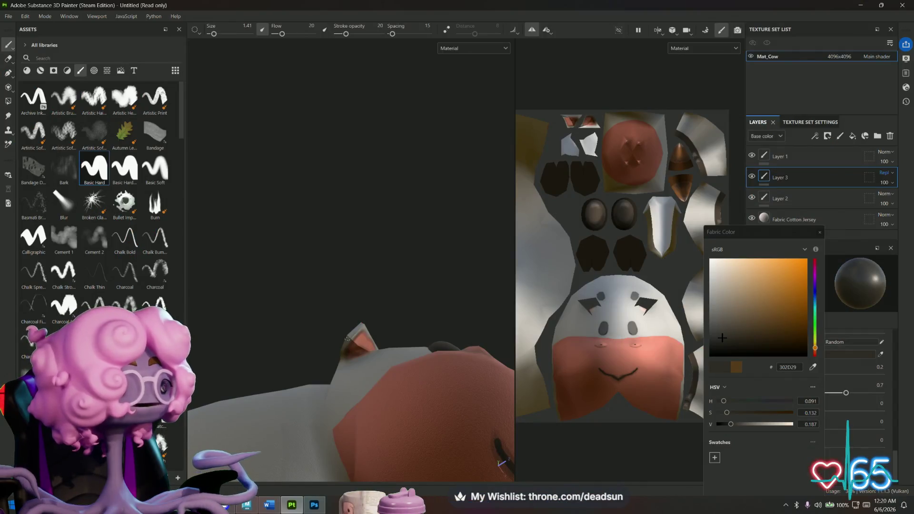
mouse_move(317, 198)
alt+mouse_down()
mouse_move(300, 321)
mouse_move(316, 341)
mouse_move(251, 309)
mouse_move(354, 314)
mouse_move(380, 363)
mouse_move(254, 370)
mouse_move(285, 333)
mouse_move(276, 329)
mouse_move(292, 328)
mouse_move(348, 378)
mouse_move(251, 312)
mouse_move(333, 283)
alt+mouse_up()
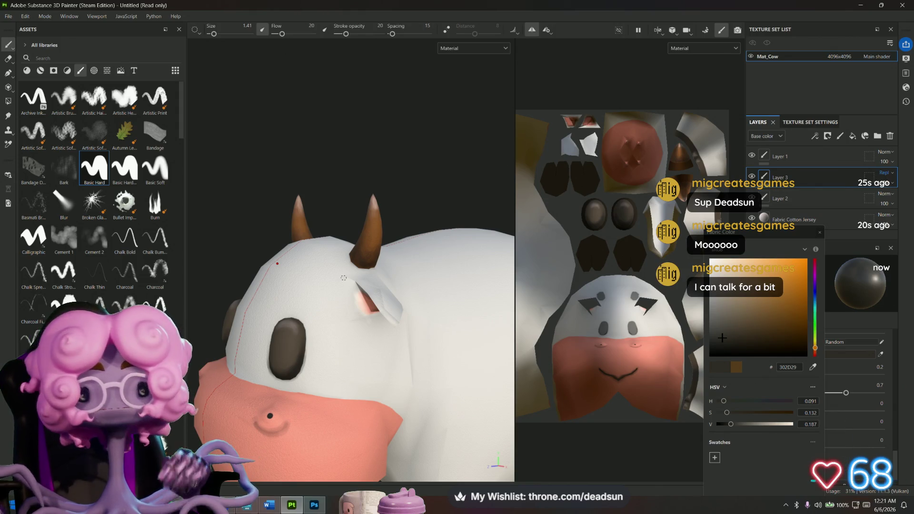
- Paint soft dark strokes along the cow's tail tip and underside, then pick a near-black colour
scroll(309, 225, down, 5)
mouse_move(309, 225)
alt+mouse_down()
mouse_move(316, 363)
mouse_move(305, 410)
mouse_move(219, 363)
mouse_move(219, 312)
mouse_move(350, 380)
mouse_move(339, 424)
mouse_move(400, 380)
alt+mouse_up()
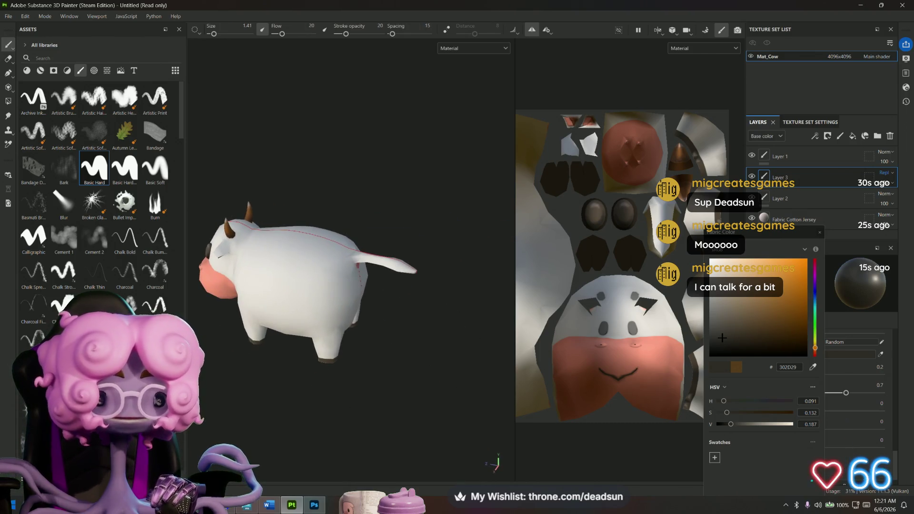
scroll(399, 379, up, 5)
scroll(392, 339, up, 6)
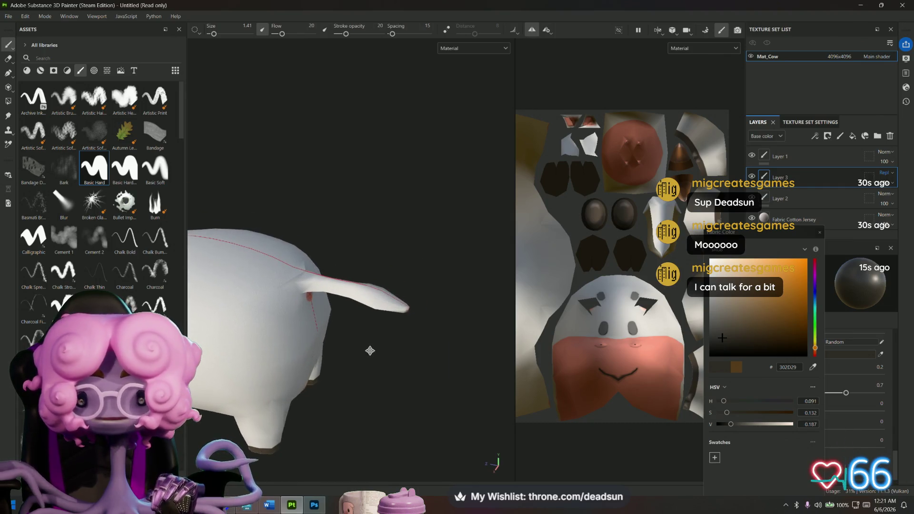
mouse_move(470, 329)
alt+mouse_down()
mouse_move(321, 366)
mouse_move(334, 381)
mouse_move(323, 388)
mouse_move(416, 375)
mouse_move(349, 336)
mouse_move(358, 349)
mouse_move(382, 347)
alt+mouse_up()
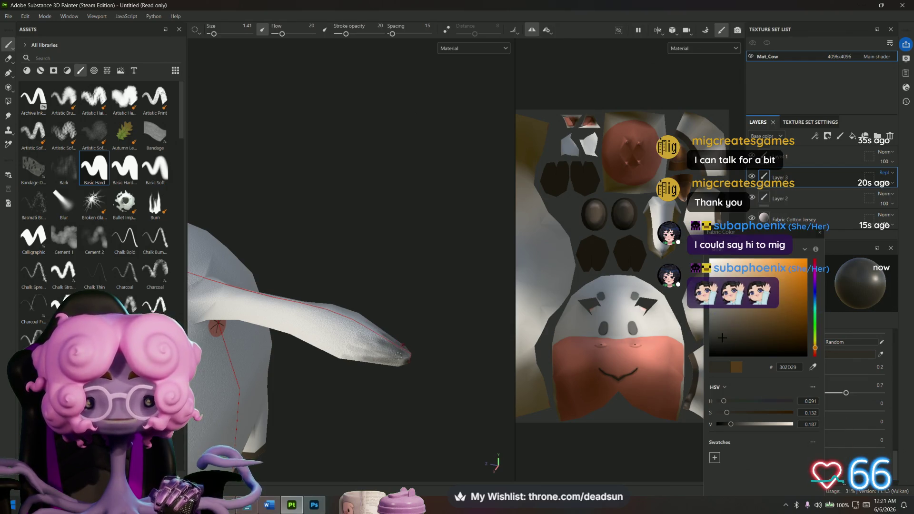
drag(390, 360, 410, 363)
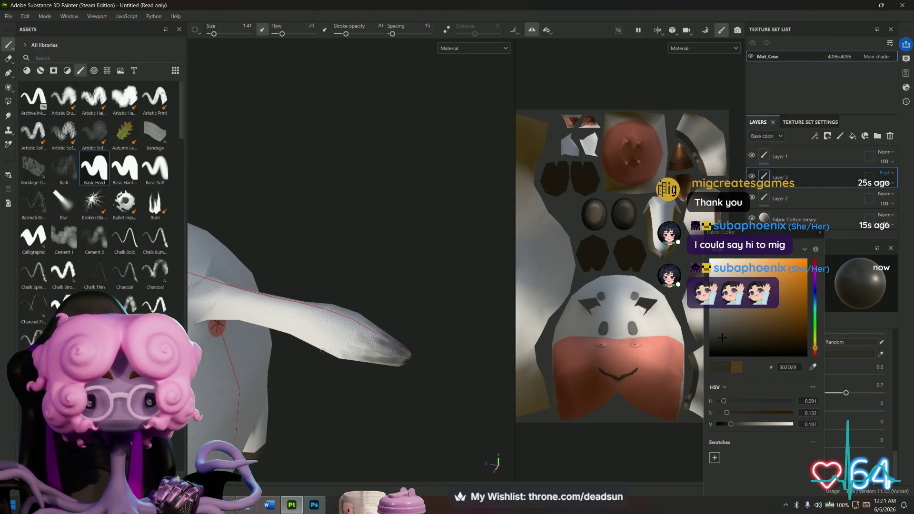
drag(333, 353, 369, 353)
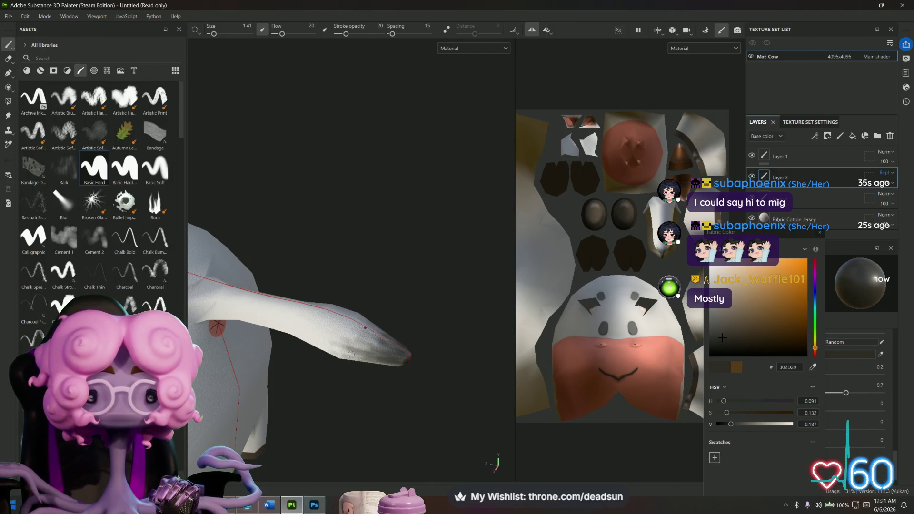
drag(331, 349, 350, 357)
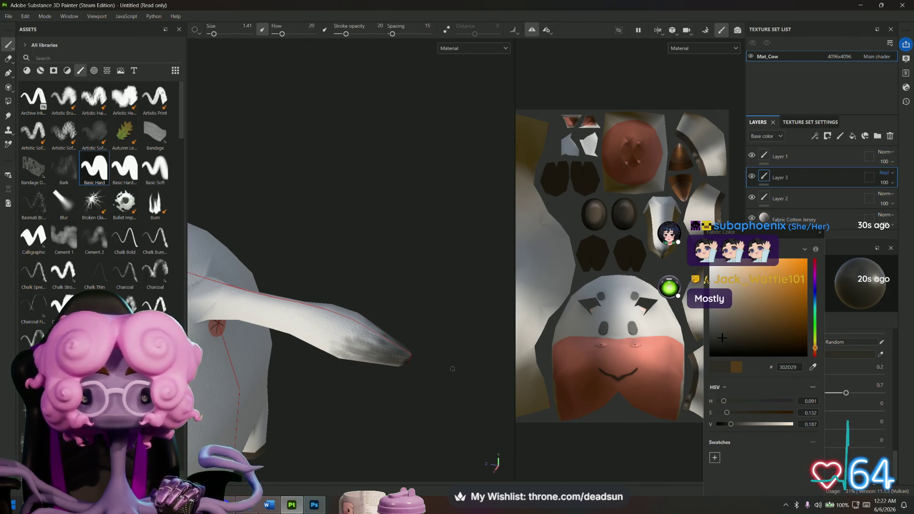
click(718, 349)
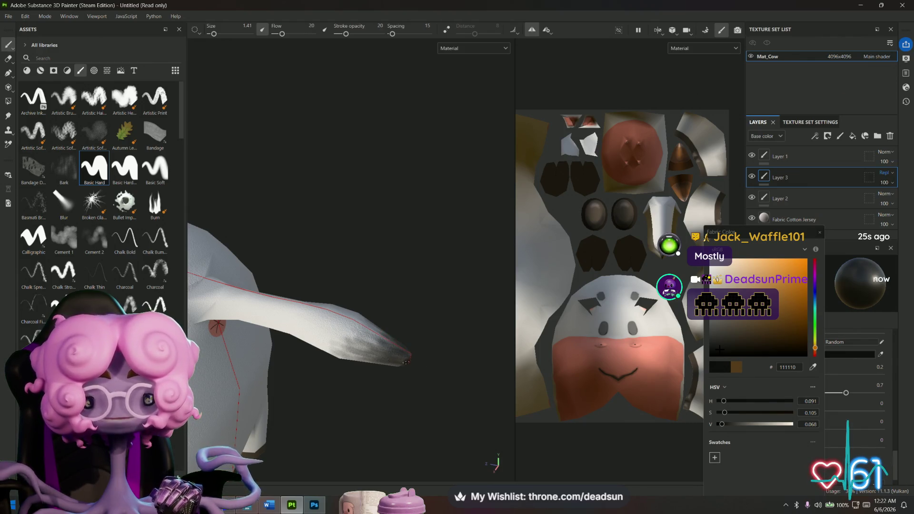
- Orbit around the darkened tail, then back out to a three-quarter view of the whole cow
mouse_move(407, 368)
alt+mouse_down()
mouse_move(394, 373)
mouse_move(398, 255)
mouse_move(387, 339)
mouse_move(395, 402)
mouse_move(374, 394)
alt+mouse_up()
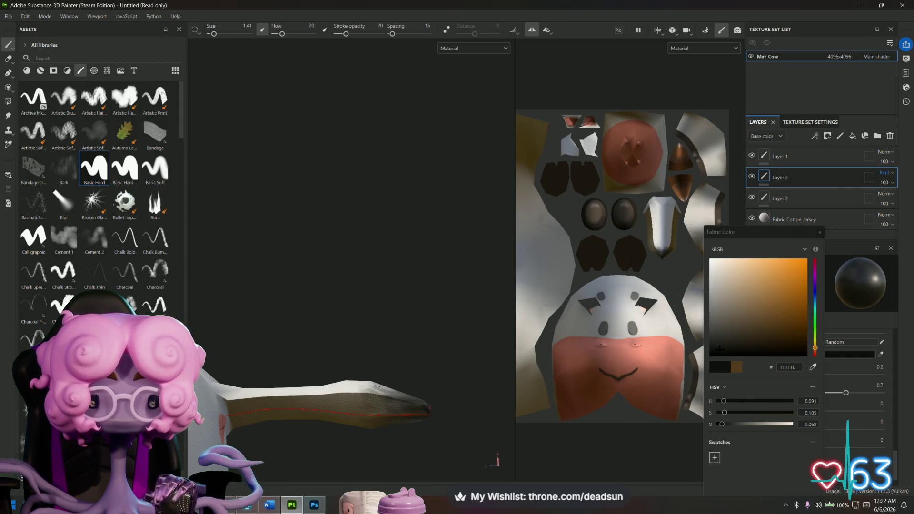
mouse_move(416, 383)
alt+mouse_down()
mouse_move(428, 438)
mouse_move(366, 398)
alt+mouse_up()
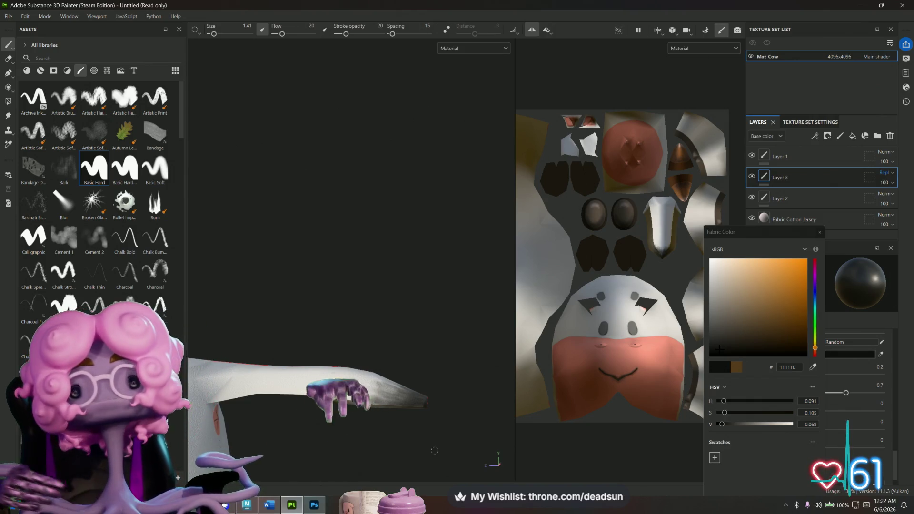
alt+drag(434, 450, 374, 397)
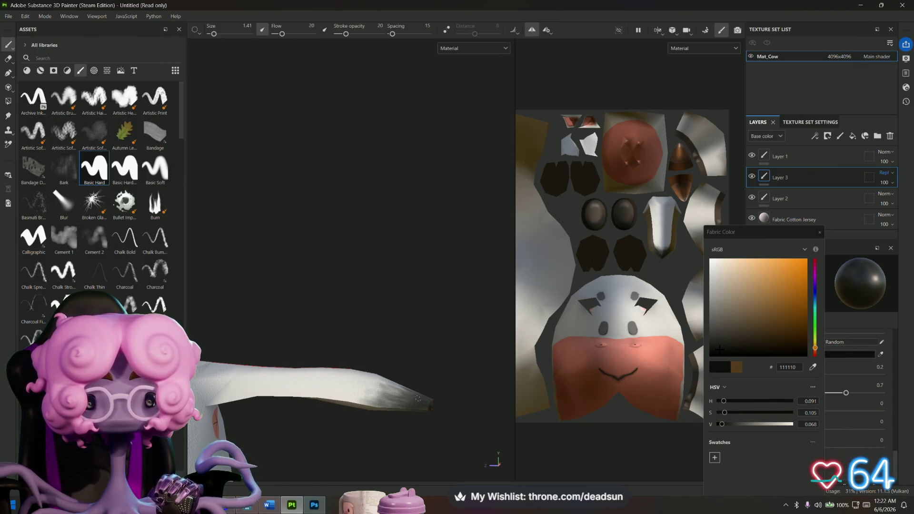
alt+drag(376, 397, 400, 432)
mouse_move(400, 432)
alt+right_down()
mouse_move(415, 266)
mouse_move(419, 394)
alt+right_up()
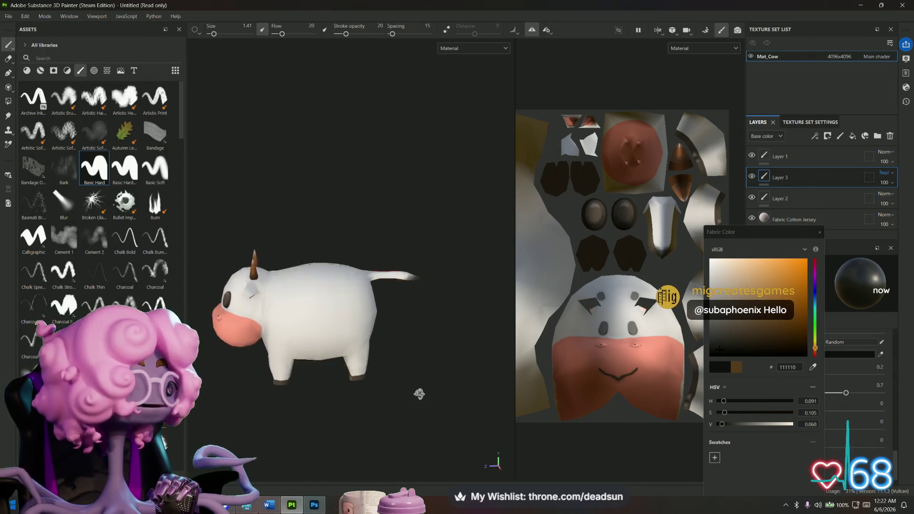
mouse_move(419, 394)
alt+mouse_down()
mouse_move(465, 416)
mouse_move(474, 400)
mouse_move(426, 387)
mouse_move(414, 463)
mouse_move(306, 410)
mouse_move(252, 349)
mouse_move(457, 366)
mouse_move(448, 394)
alt+mouse_up()
scroll(535, 298, down, 3)
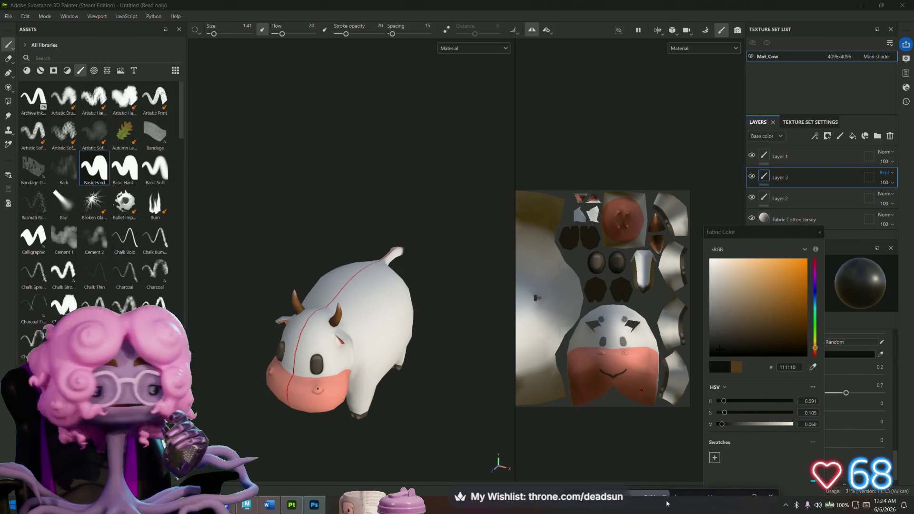
- Switch to the Twitch stream window with Alt+Tab
key(alt+Tab)
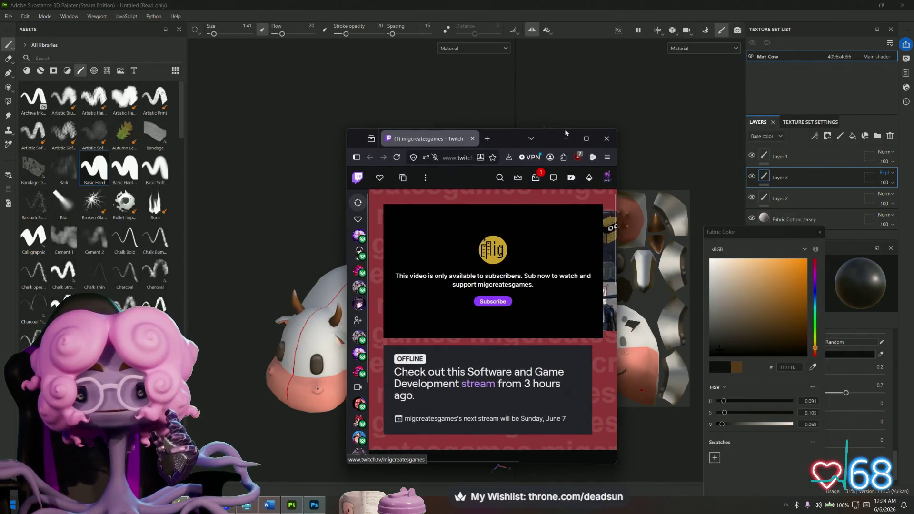
- Maximize the Twitch window, advance the featured carousel twice to the trailer, and play it full screen
click(585, 139)
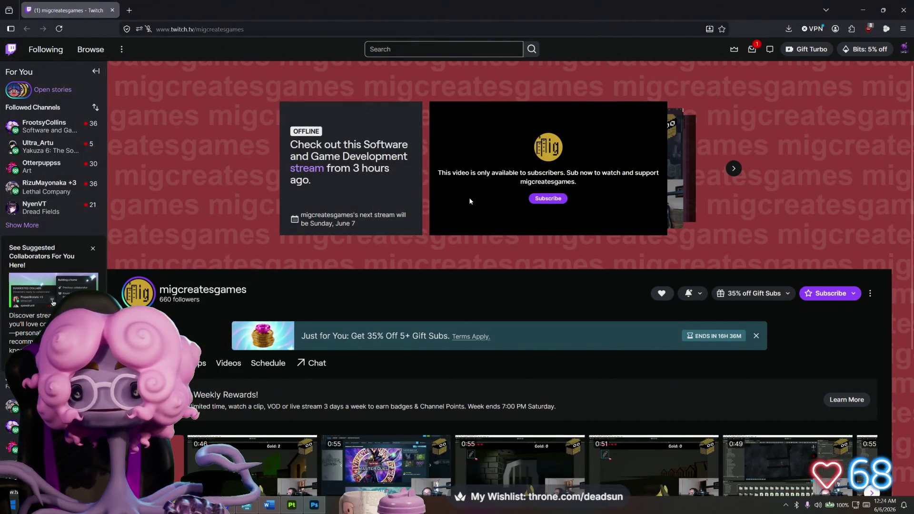
scroll(469, 197, down, 4)
scroll(378, 246, up, 4)
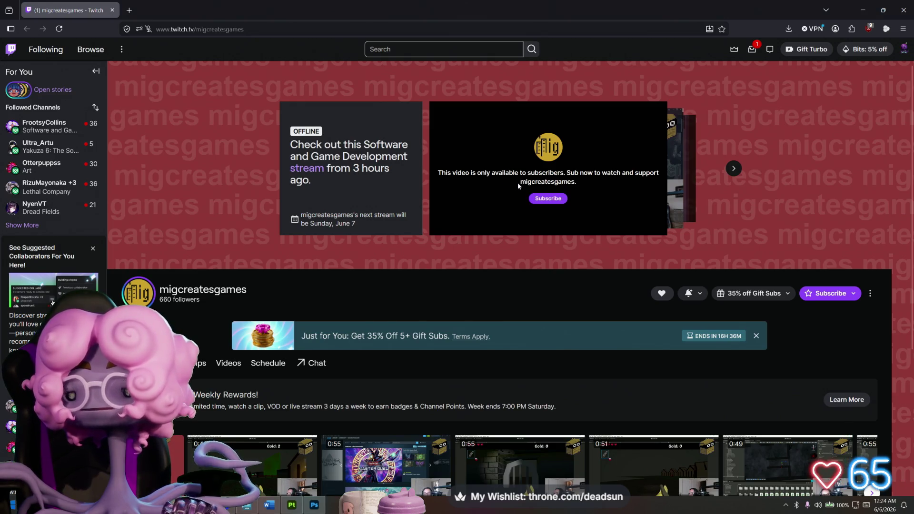
click(673, 153)
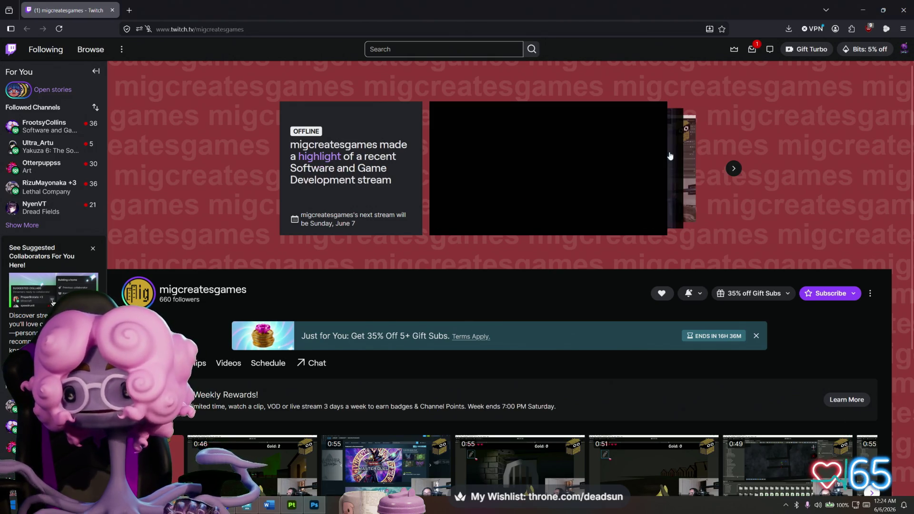
click(688, 164)
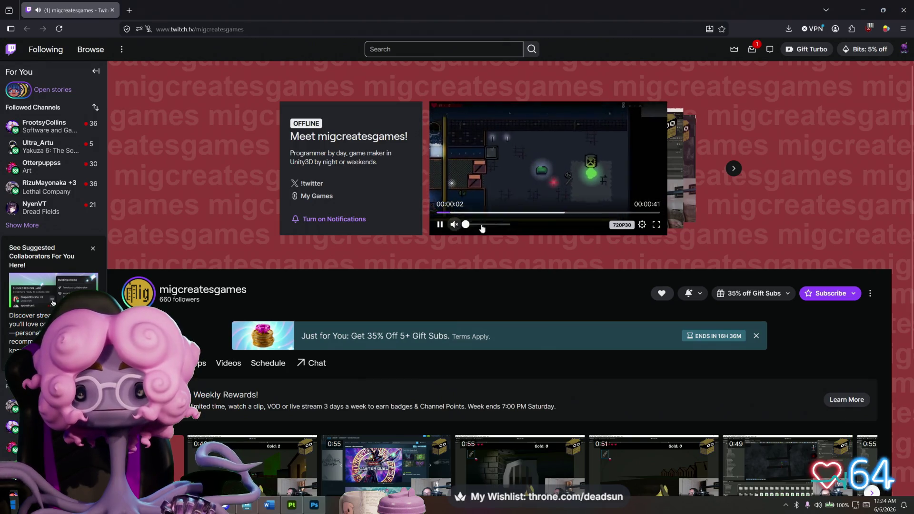
click(656, 225)
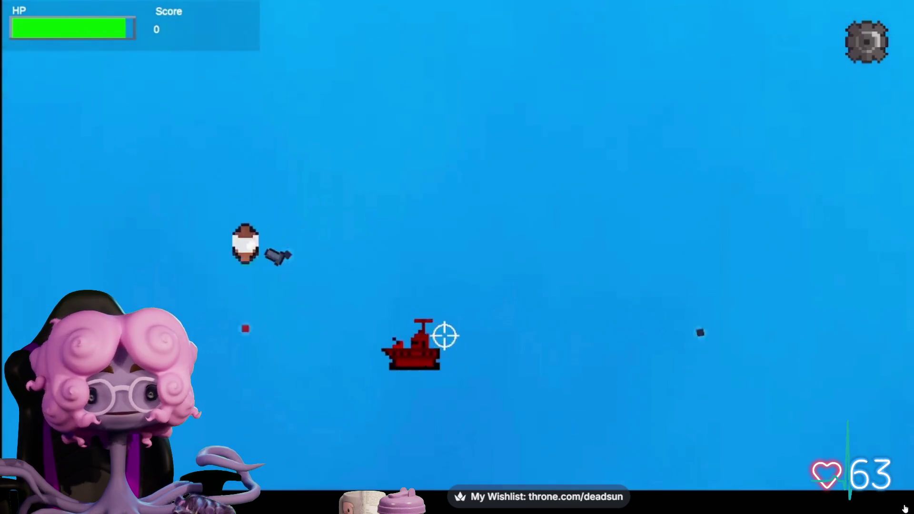
mouse_move(905, 507)
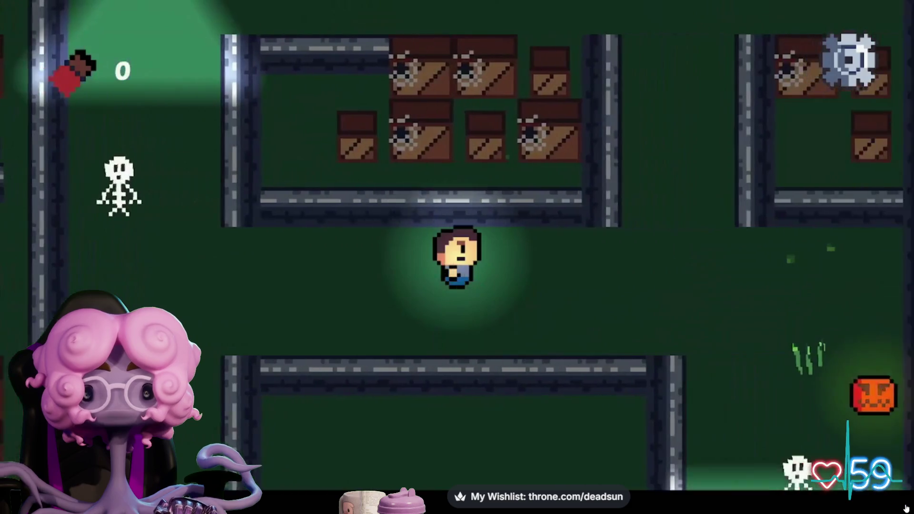
mouse_move(885, 486)
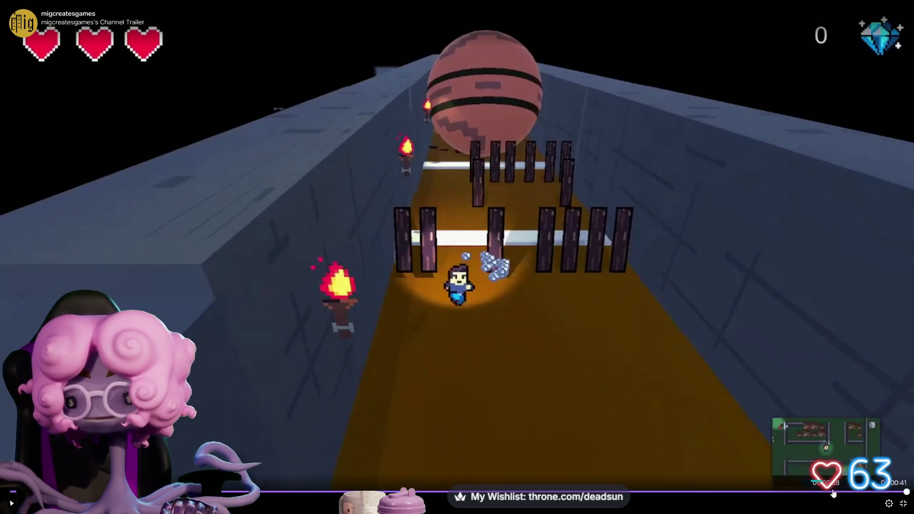
- Play and pause the trailer several times with clicks, resuming once from a later scene
click(863, 493)
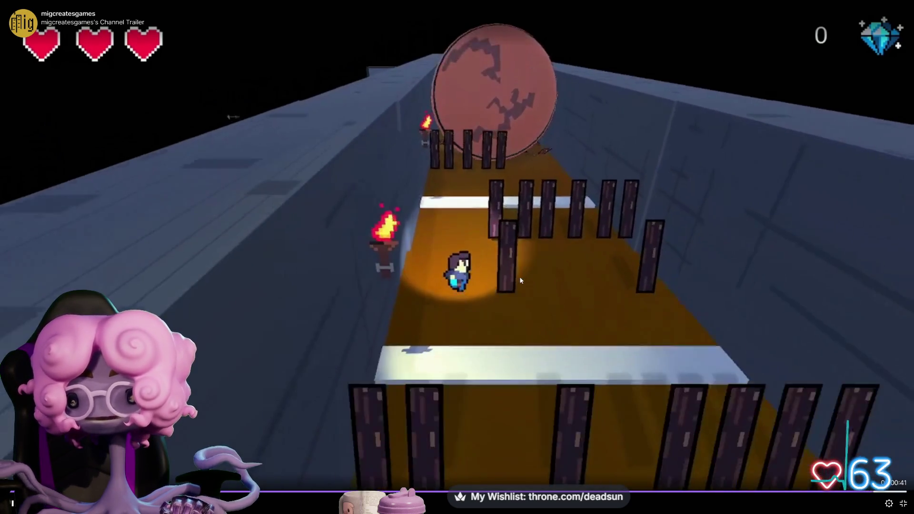
click(475, 228)
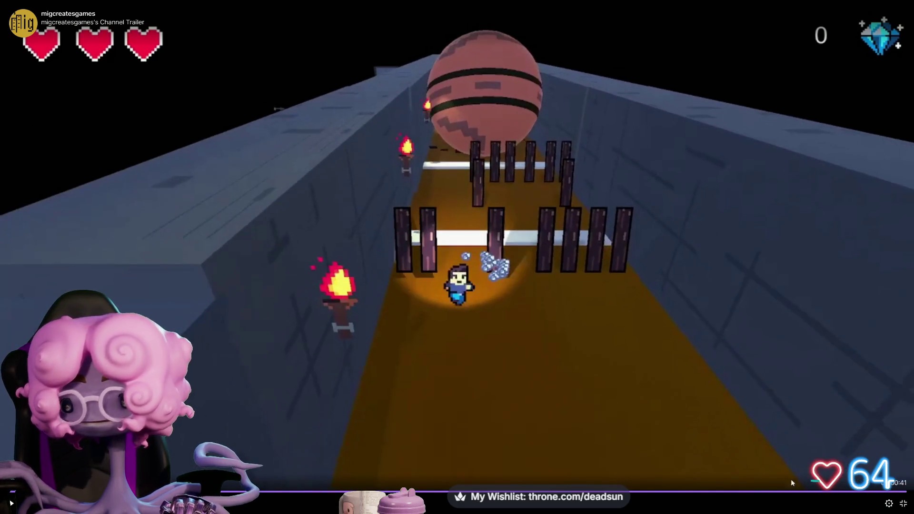
click(733, 395)
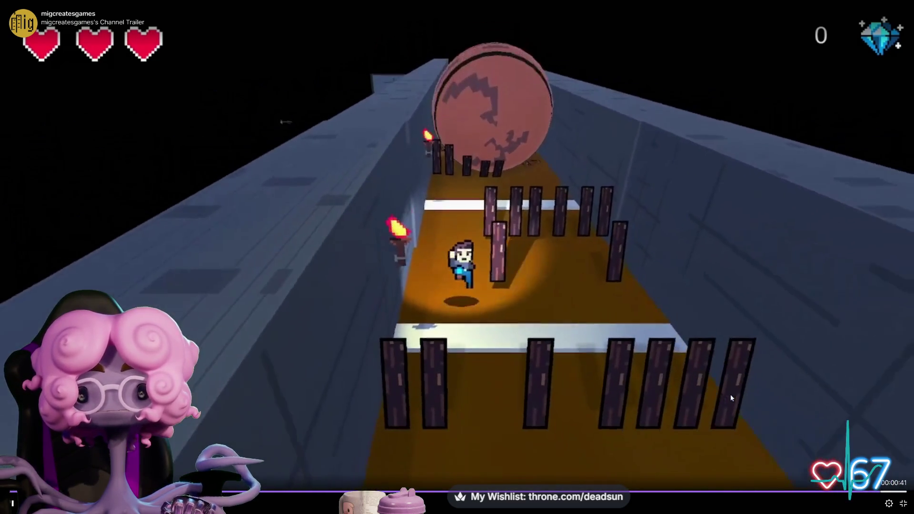
click(730, 394)
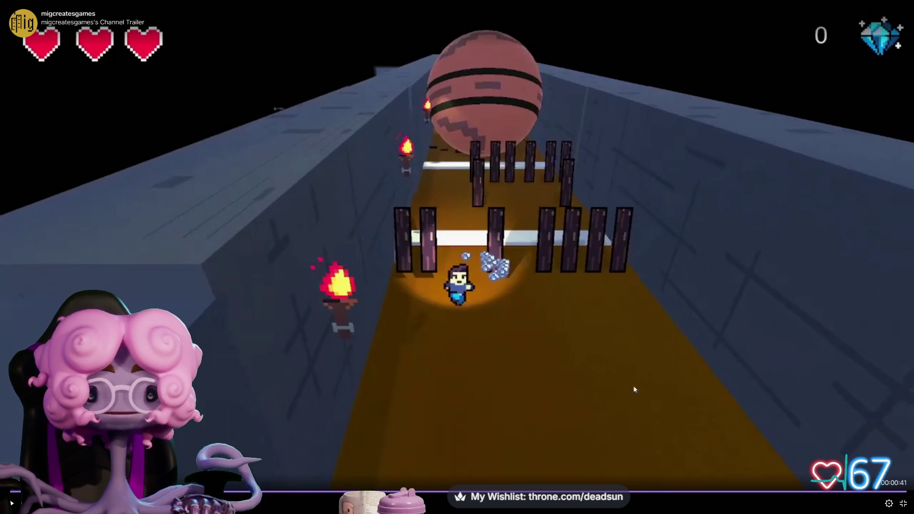
click(11, 503)
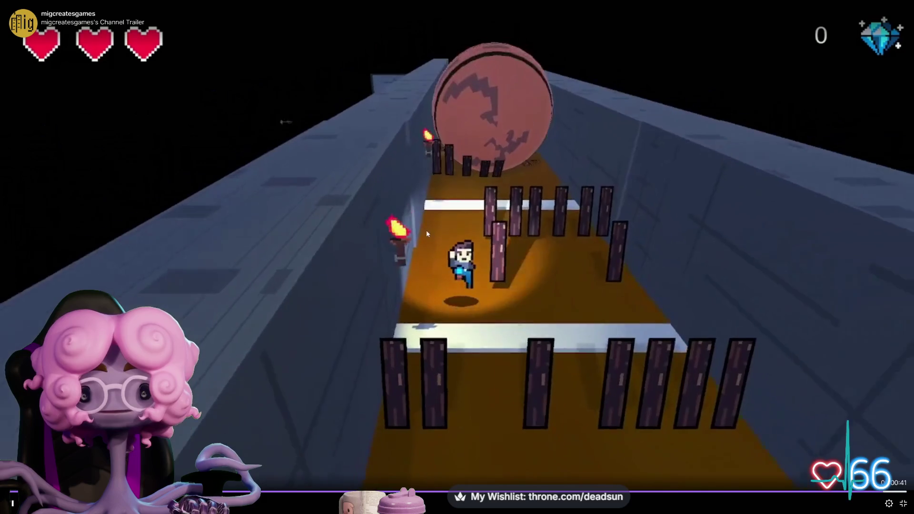
click(495, 252)
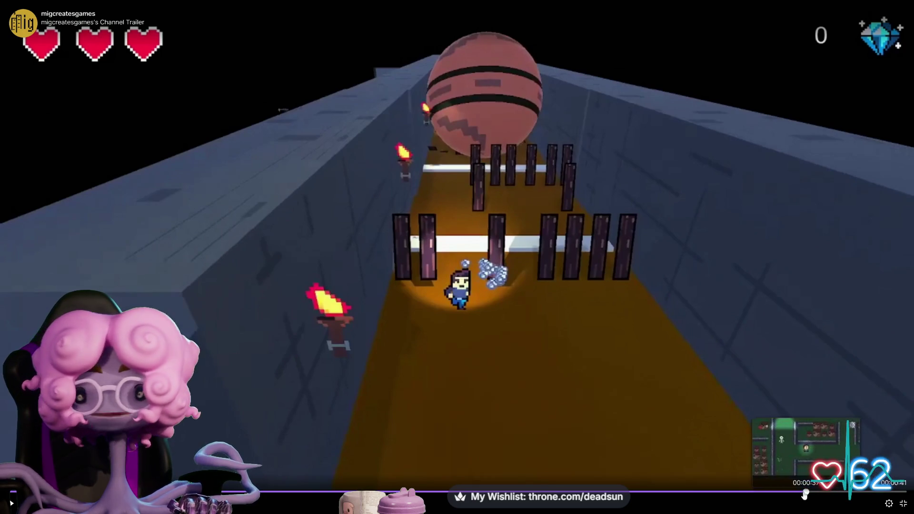
click(799, 490)
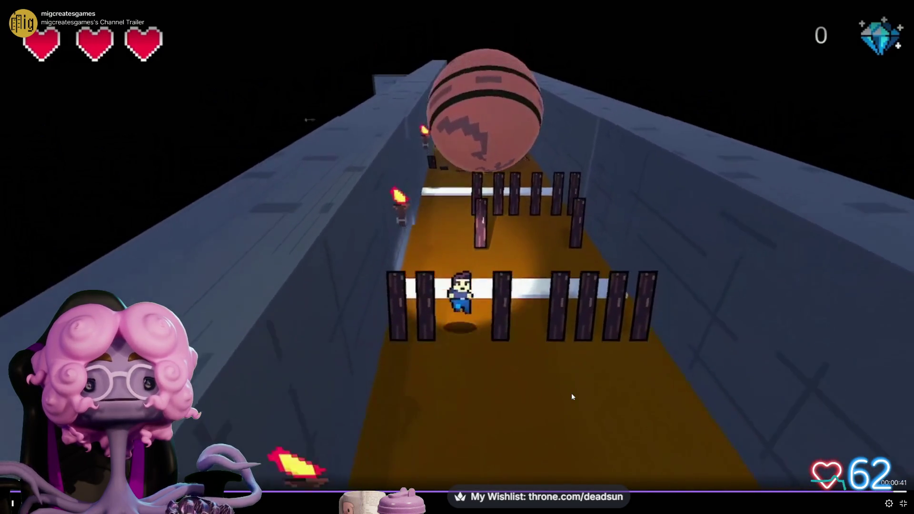
click(571, 393)
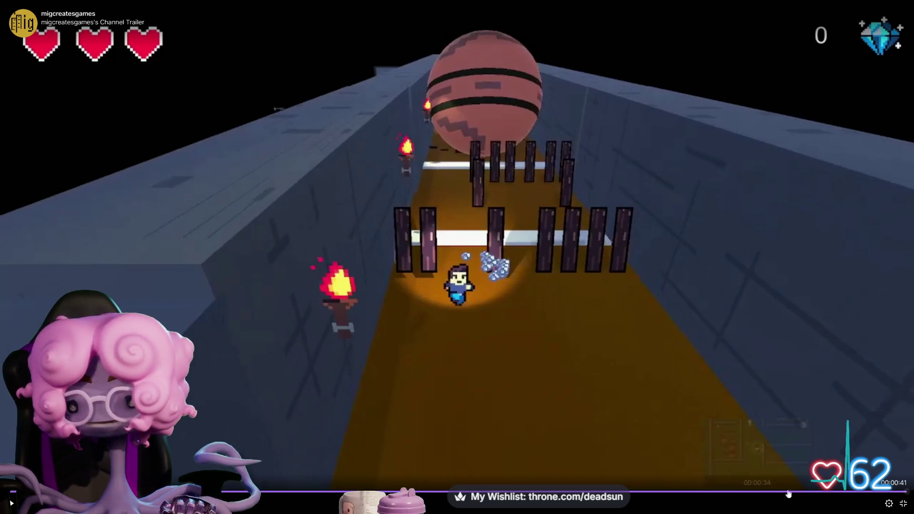
- Toggle the trailer with the spacebar a few times, then exit full screen
key(space)
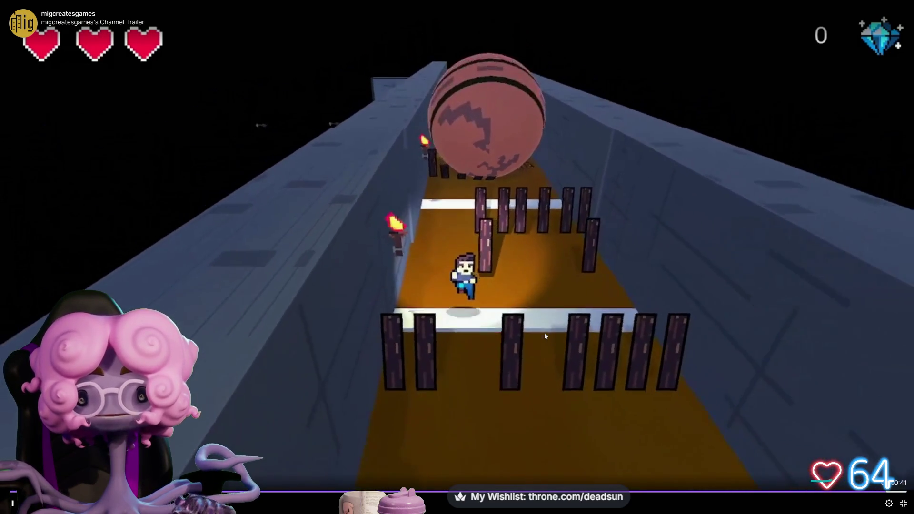
key(space)
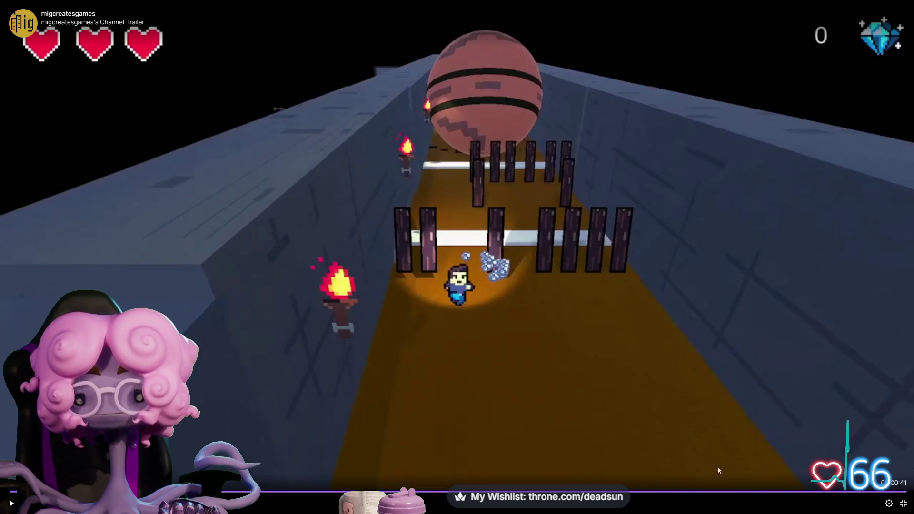
key(space)
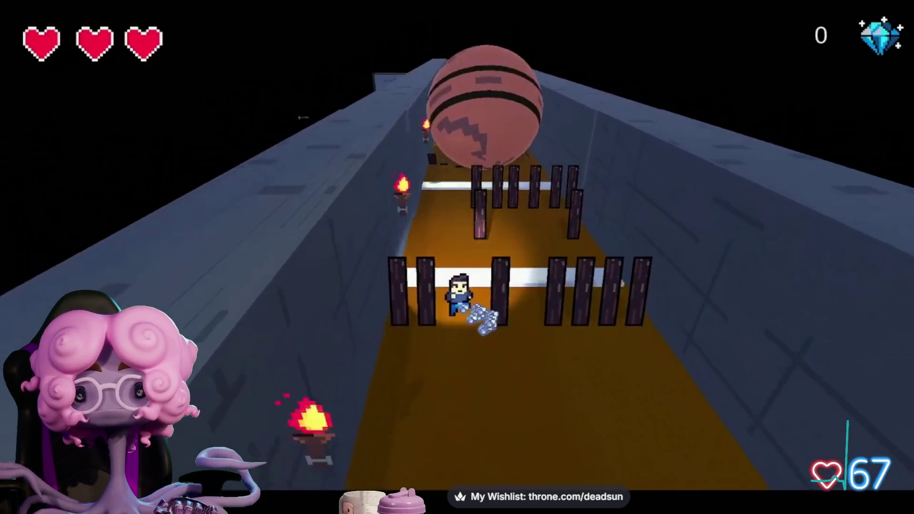
key(space)
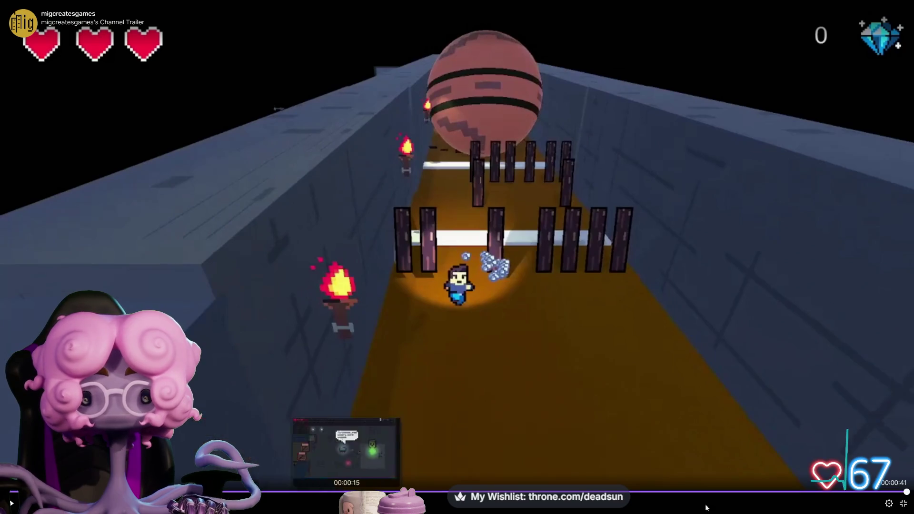
click(903, 505)
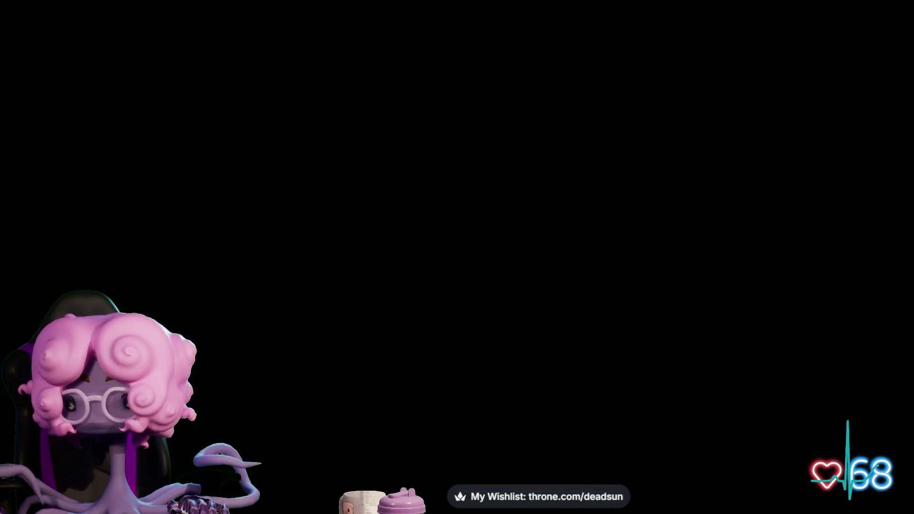
- Go from the channel's About section to its YouTube page and open the tower defense video
click(166, 362)
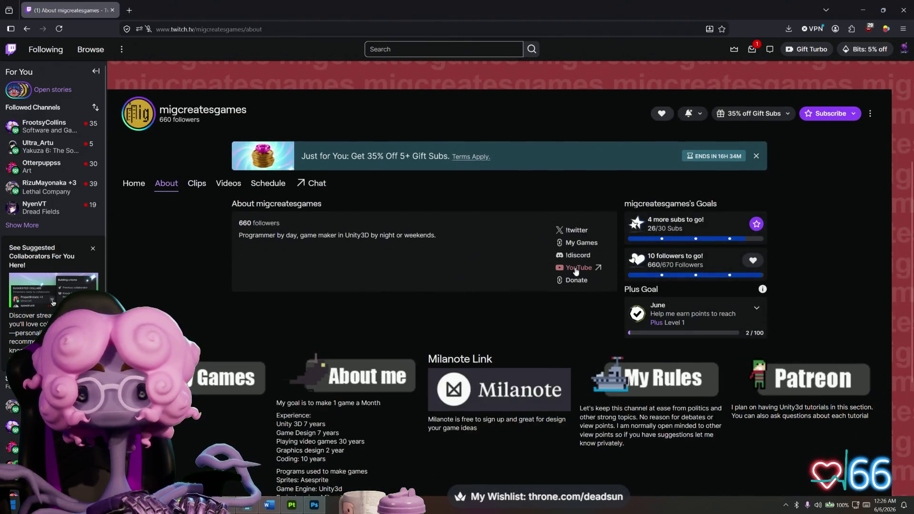
click(578, 268)
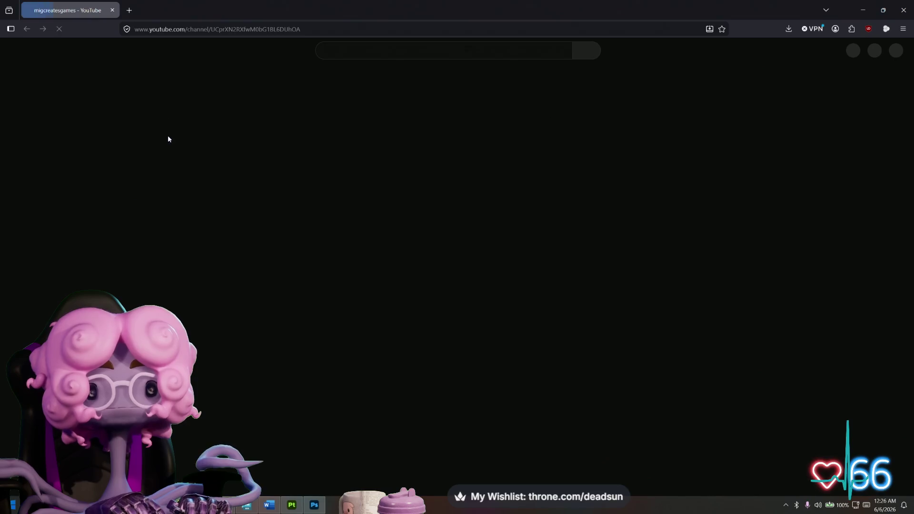
scroll(202, 147, down, 2)
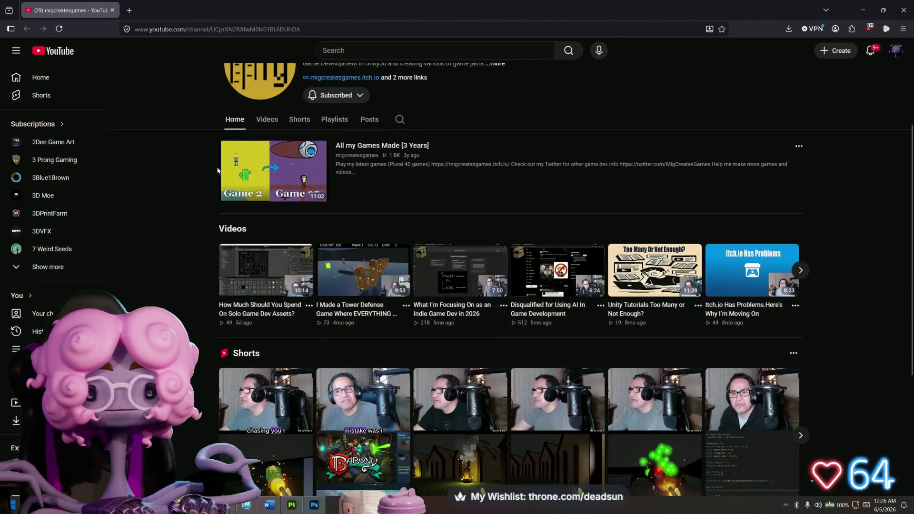
scroll(212, 171, down, 1)
mouse_move(370, 215)
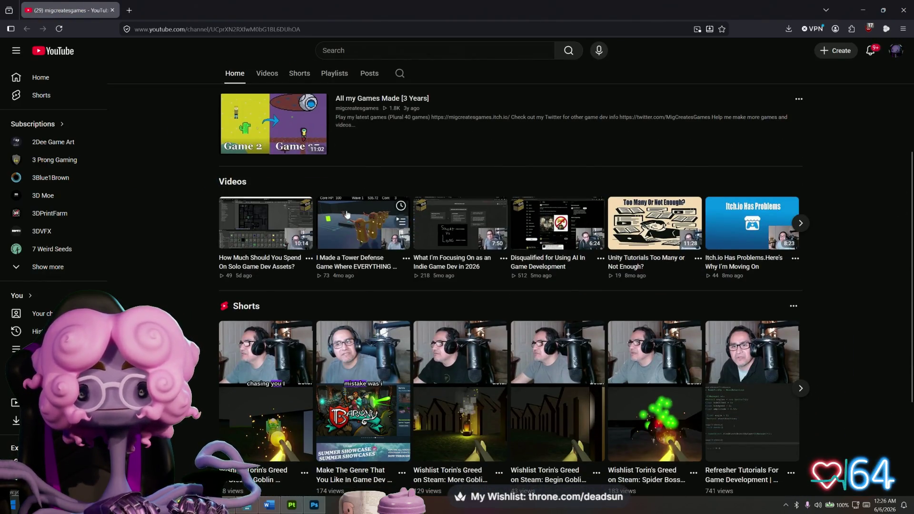
click(361, 232)
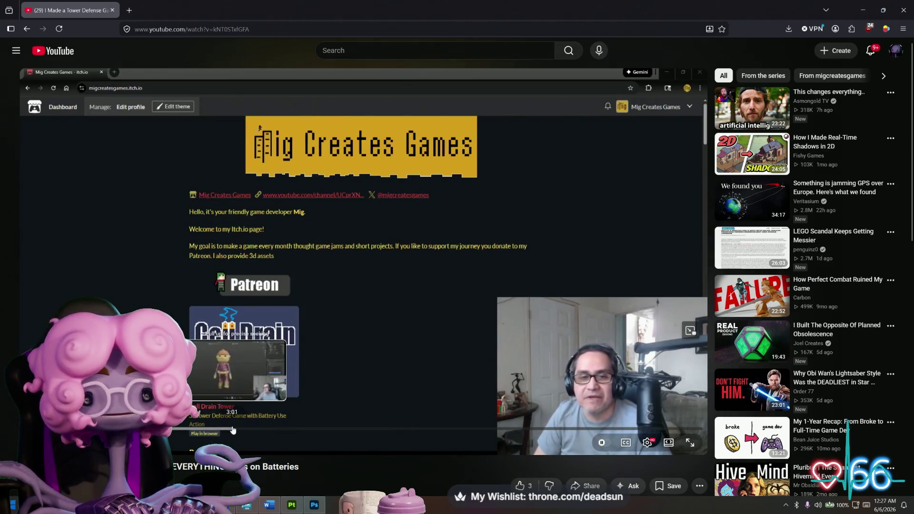
- Seek the video forward in jumps past 4:18 to about 5:22
click(233, 430)
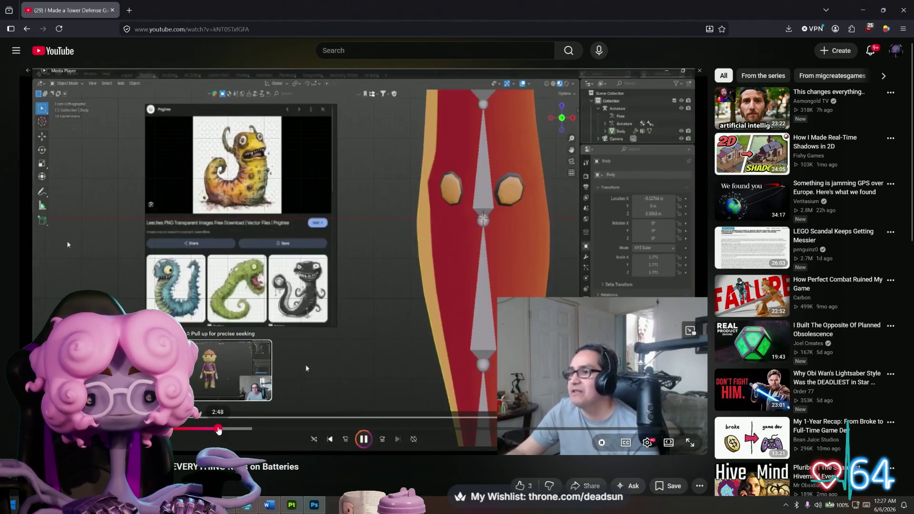
click(263, 429)
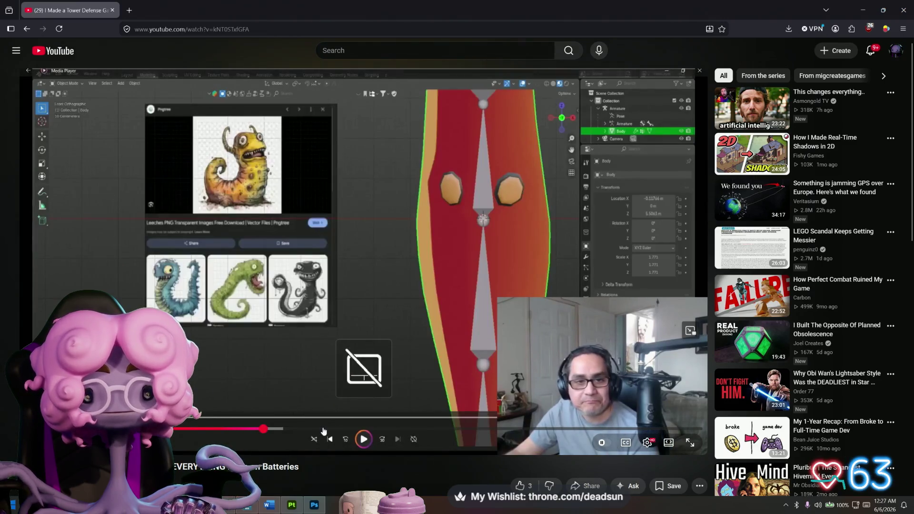
click(322, 429)
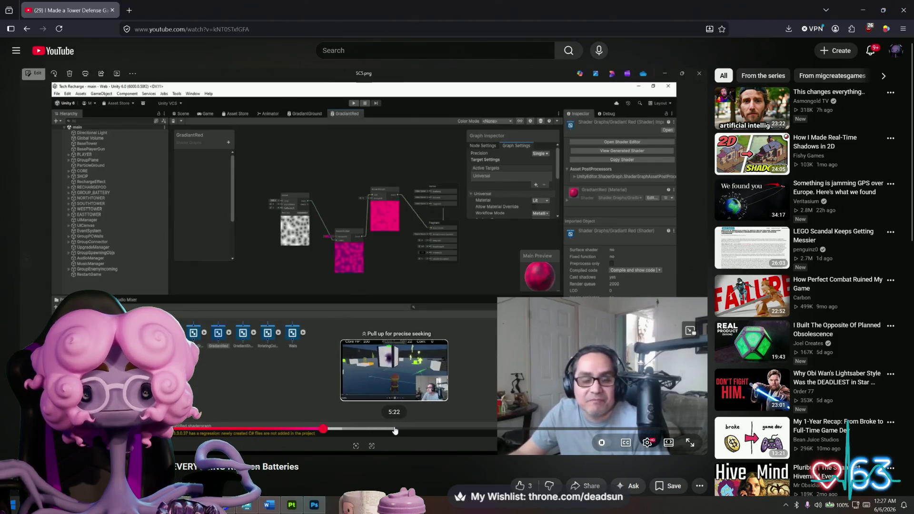
click(395, 429)
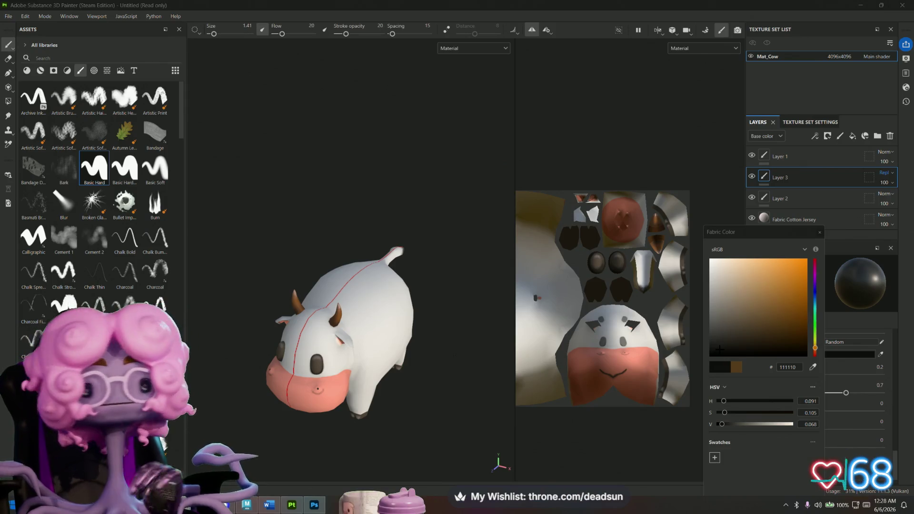
- Orbit around the cow to inspect its side, muzzle, underside and a close-up of the face
mouse_move(323, 128)
alt+mouse_down()
mouse_move(286, 126)
mouse_move(287, 98)
alt+mouse_up()
mouse_move(287, 98)
alt+right_down()
mouse_move(322, 143)
mouse_move(402, 182)
mouse_move(381, 162)
alt+right_up()
mouse_move(380, 162)
alt+mouse_down()
mouse_move(500, 153)
mouse_move(471, 147)
alt+mouse_up()
alt+right_drag(471, 147, 484, 142)
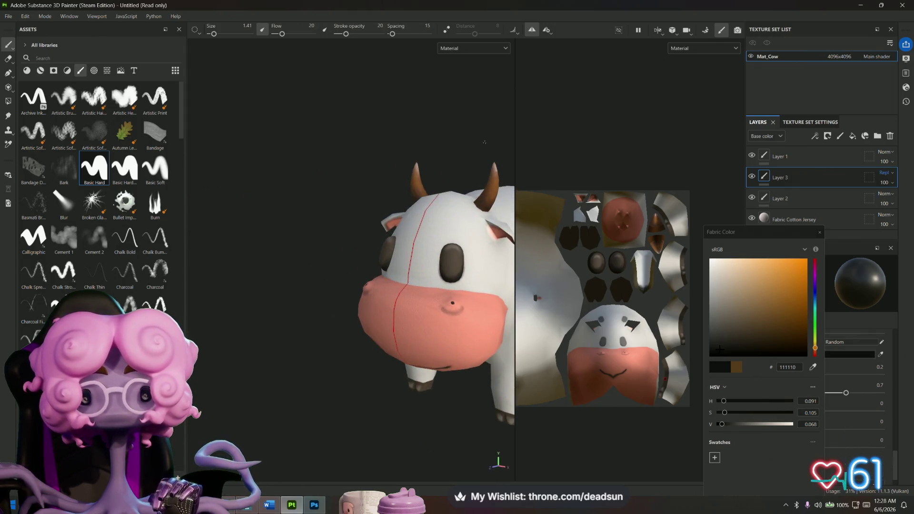
alt+drag(484, 142, 351, 128)
alt+right_drag(351, 129, 367, 92)
mouse_move(367, 92)
alt+mouse_down()
mouse_move(359, 51)
mouse_move(363, 80)
mouse_move(342, 116)
mouse_move(351, 135)
alt+mouse_up()
alt+middle_drag(350, 134, 411, 130)
alt+drag(410, 130, 400, 127)
mouse_move(401, 127)
alt+right_down()
mouse_move(369, 112)
mouse_move(399, 155)
alt+right_up()
mouse_move(340, 337)
alt+mouse_down()
mouse_move(344, 388)
mouse_move(304, 418)
mouse_move(202, 321)
mouse_move(217, 212)
mouse_move(234, 295)
mouse_move(357, 363)
mouse_move(309, 376)
mouse_move(343, 388)
mouse_move(336, 433)
mouse_move(381, 348)
mouse_move(386, 316)
mouse_move(275, 322)
mouse_move(204, 306)
mouse_move(208, 257)
mouse_move(363, 349)
mouse_move(378, 348)
alt+mouse_up()
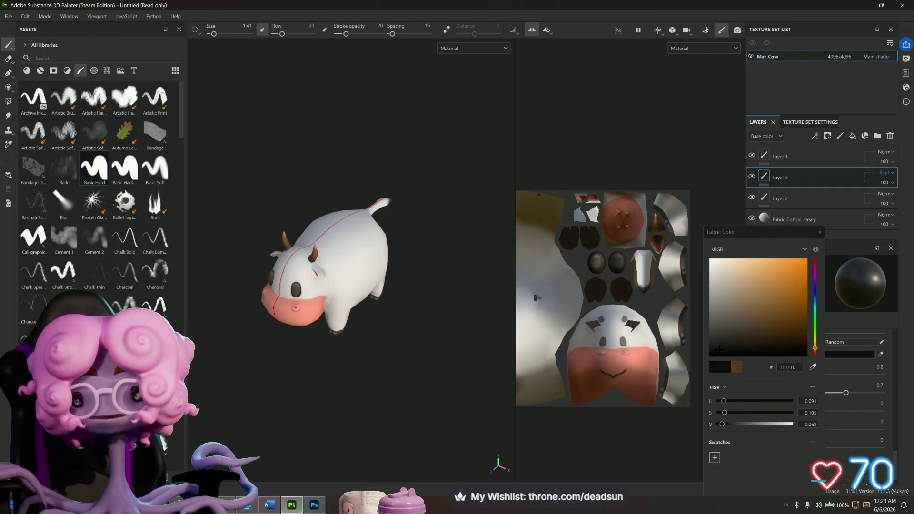
mouse_move(325, 402)
alt+mouse_down()
mouse_move(363, 394)
mouse_move(381, 337)
alt+mouse_up()
scroll(359, 409, down, 4)
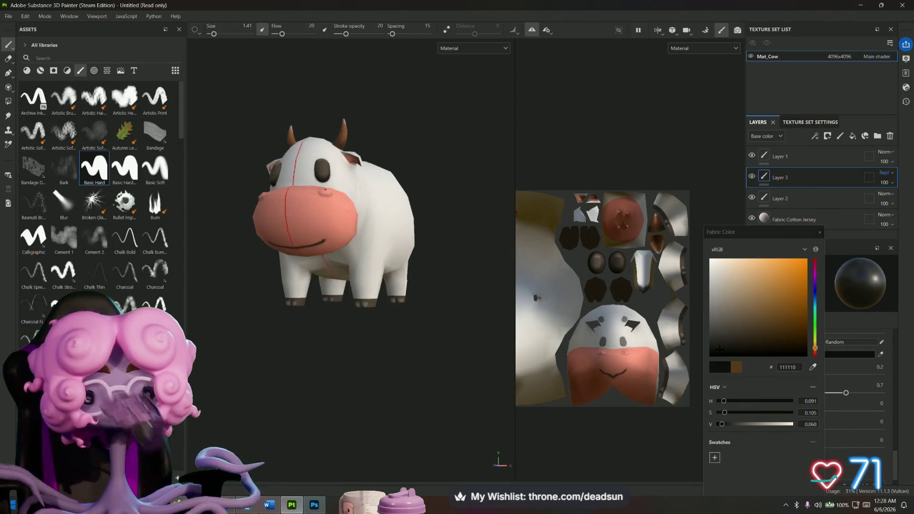
scroll(359, 409, up, 1)
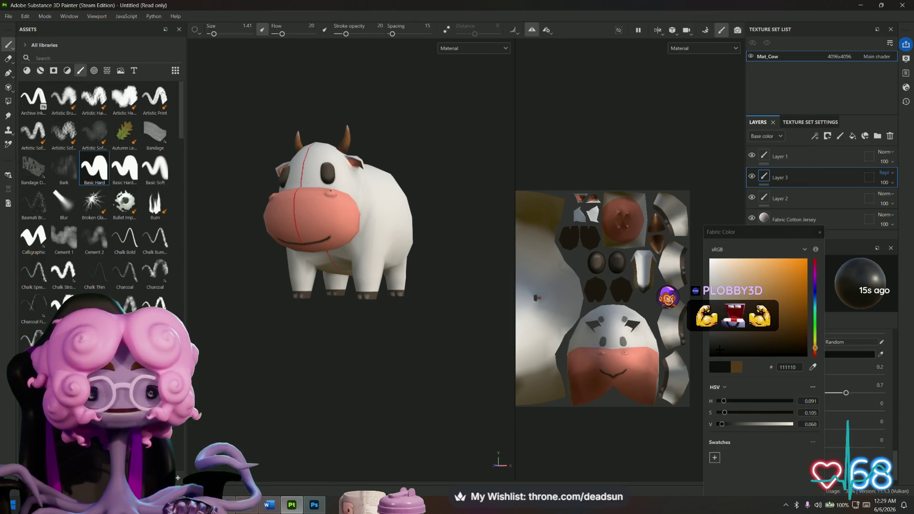
mouse_move(391, 398)
alt+mouse_down()
mouse_move(363, 418)
mouse_move(381, 381)
mouse_move(359, 363)
mouse_move(319, 360)
mouse_move(377, 367)
mouse_move(300, 392)
mouse_move(407, 407)
mouse_move(406, 332)
mouse_move(357, 408)
mouse_move(353, 390)
mouse_move(354, 401)
alt+mouse_up()
scroll(372, 397, up, 5)
scroll(381, 381, up, 3)
scroll(408, 408, down, 5)
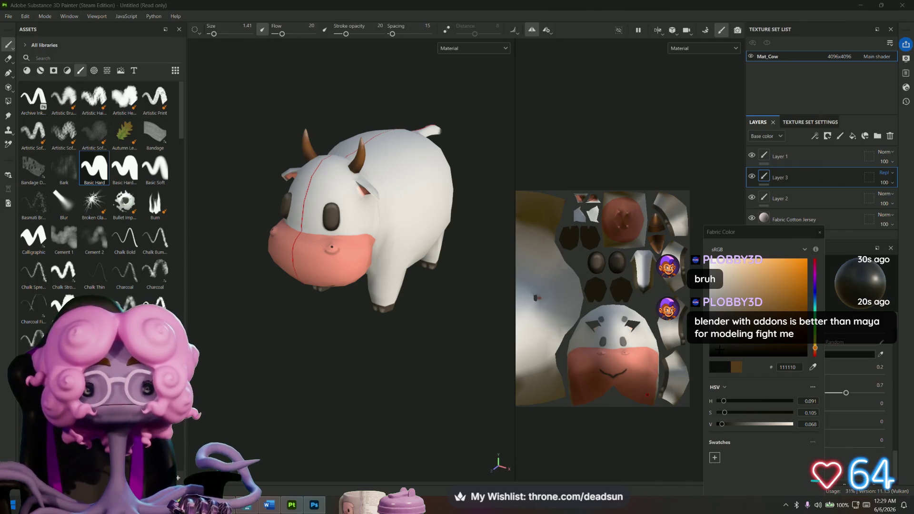
mouse_move(392, 350)
alt+mouse_down()
mouse_move(404, 392)
mouse_move(371, 394)
mouse_move(390, 378)
mouse_move(380, 396)
alt+mouse_up()
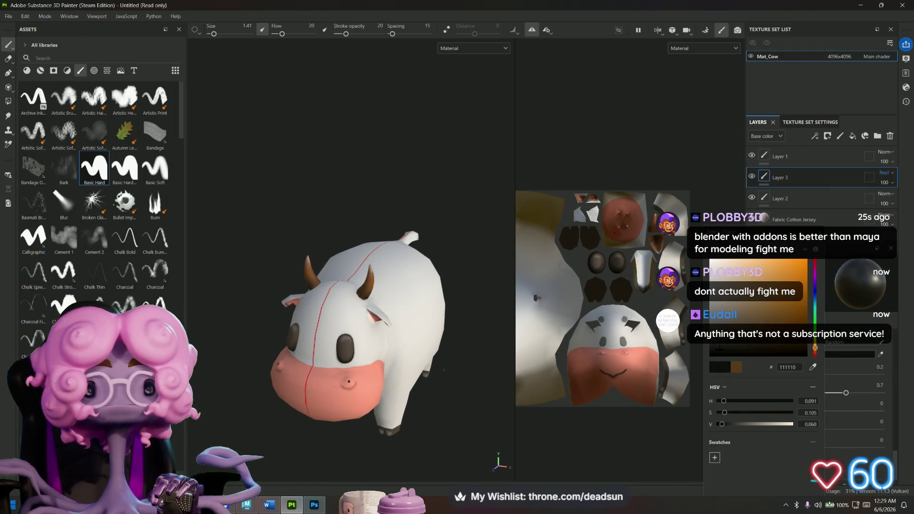
mouse_move(463, 326)
alt+mouse_down()
mouse_move(394, 353)
mouse_move(413, 364)
alt+mouse_up()
mouse_move(419, 322)
alt+mouse_down()
mouse_move(417, 347)
mouse_move(448, 449)
mouse_move(593, 346)
mouse_move(298, 357)
mouse_move(314, 367)
mouse_move(389, 353)
alt+mouse_up()
mouse_move(390, 353)
alt+middle_down()
mouse_move(316, 398)
mouse_move(329, 374)
mouse_move(334, 392)
alt+middle_up()
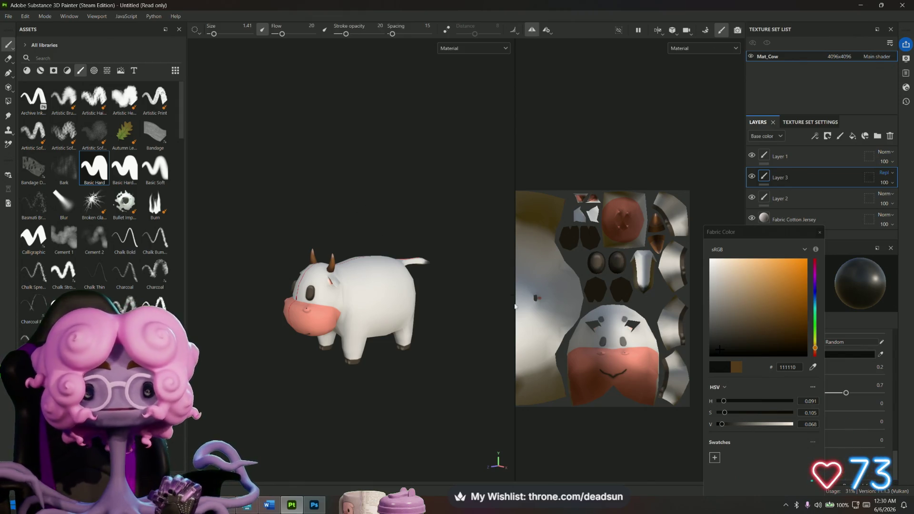
scroll(357, 283, up, 3)
mouse_move(358, 284)
alt+mouse_down()
mouse_move(383, 245)
mouse_move(378, 391)
mouse_move(365, 354)
mouse_move(504, 348)
mouse_move(496, 213)
mouse_move(387, 268)
mouse_move(326, 391)
mouse_move(413, 343)
mouse_move(315, 365)
mouse_move(318, 387)
alt+mouse_up()
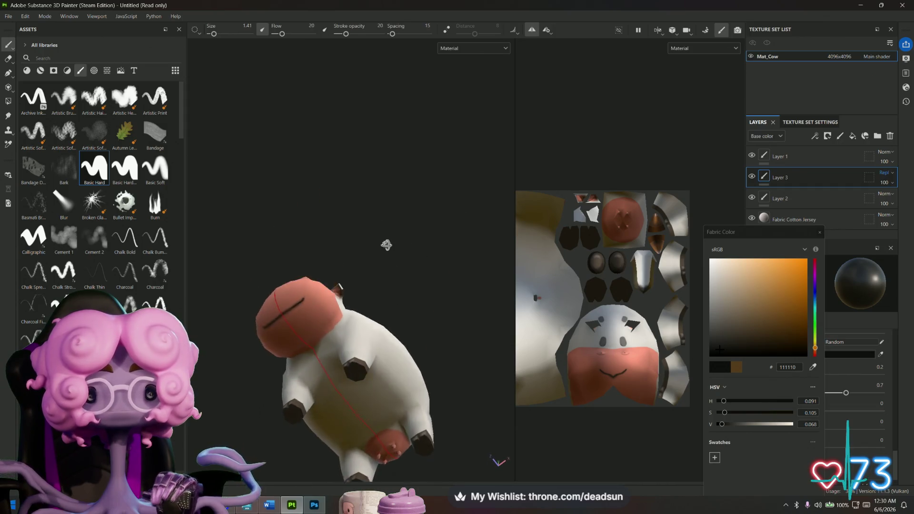
scroll(379, 391, down, 5)
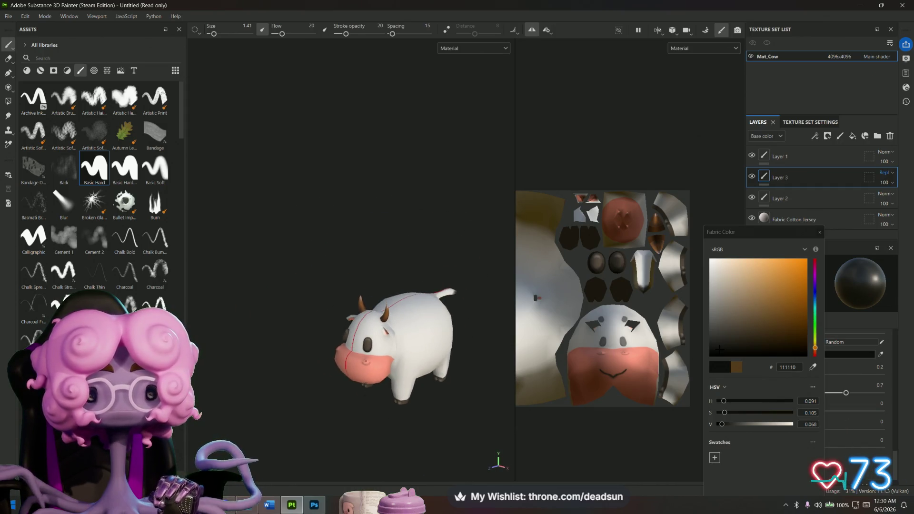
scroll(573, 417, down, 2)
mouse_move(573, 418)
middle_down()
mouse_move(590, 389)
mouse_move(587, 362)
middle_up()
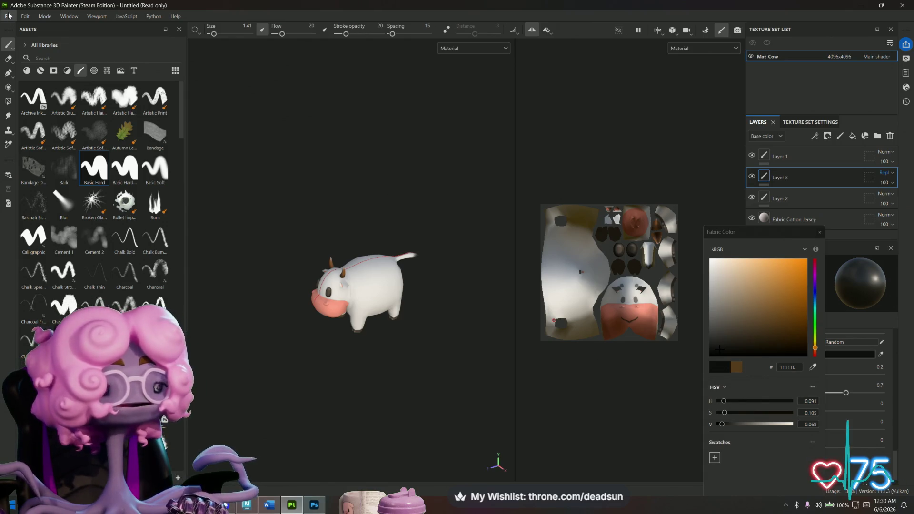
click(8, 16)
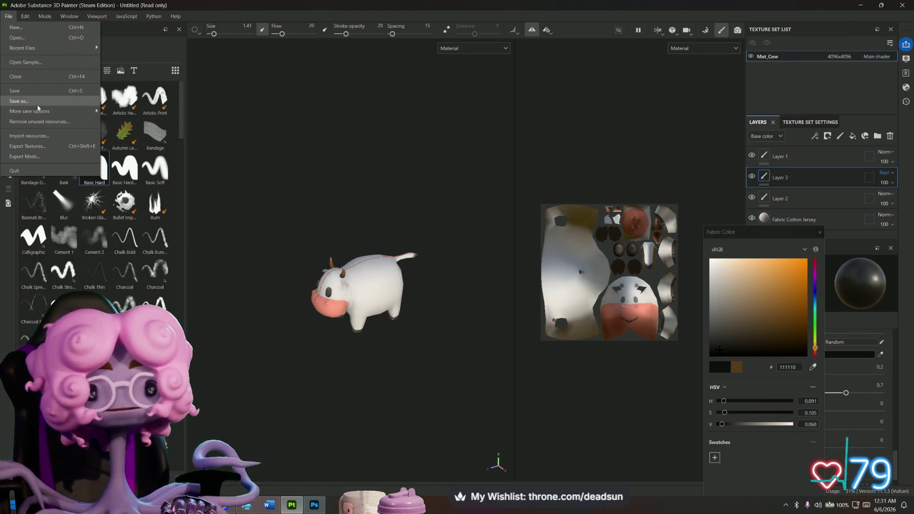
- Dismiss the File menu and frame the cow with F in a low side view
mouse_move(33, 111)
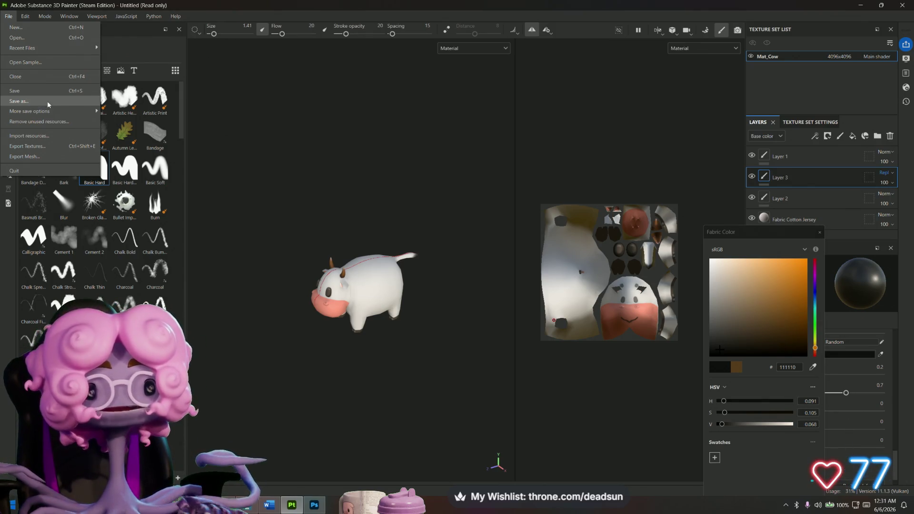
click(309, 321)
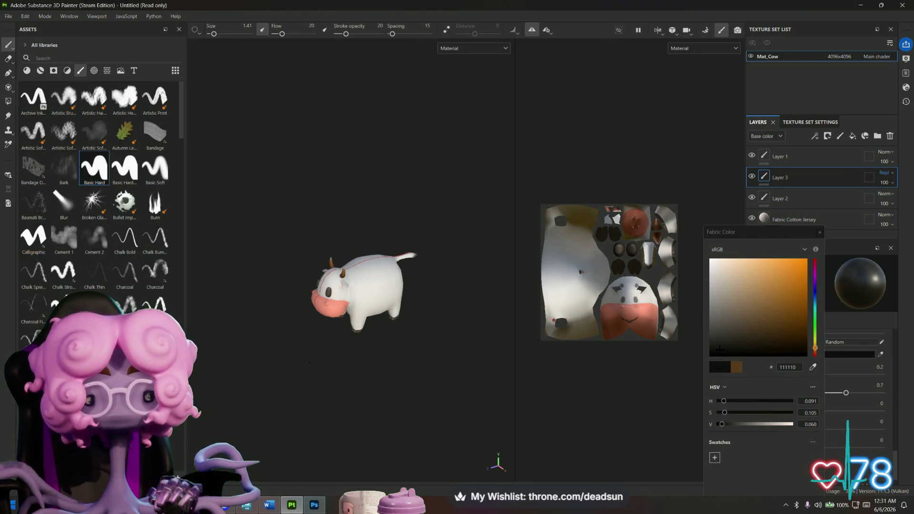
key(f)
mouse_move(269, 382)
alt+mouse_down()
mouse_move(386, 312)
mouse_move(453, 331)
mouse_move(446, 185)
mouse_move(283, 393)
mouse_move(298, 355)
mouse_move(214, 362)
mouse_move(387, 358)
mouse_move(392, 402)
mouse_move(299, 369)
mouse_move(301, 376)
mouse_move(314, 384)
mouse_move(322, 364)
mouse_move(315, 394)
mouse_move(235, 382)
mouse_move(555, 383)
mouse_move(308, 390)
alt+mouse_up()
- Reopen the File menu and choose Save as
scroll(330, 404, down, 3)
scroll(326, 399, up, 4)
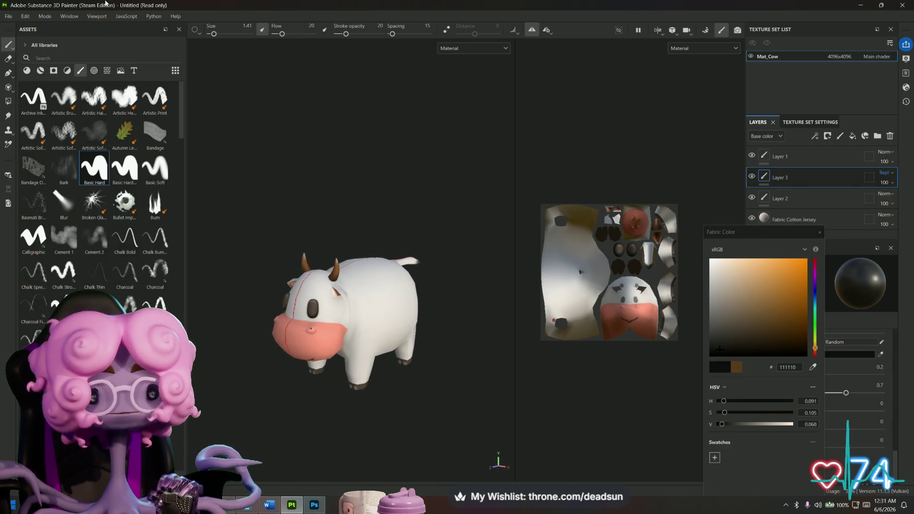
click(7, 16)
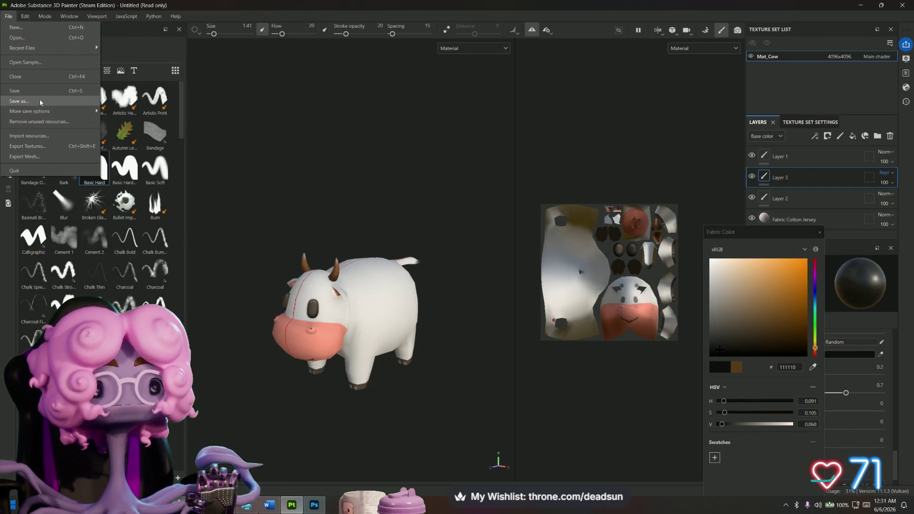
click(38, 101)
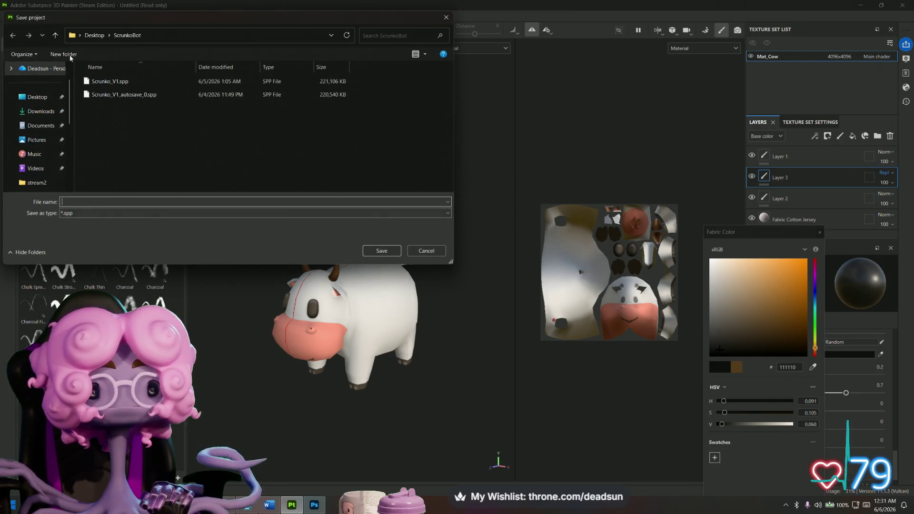
- Browse from the Desktop to the UFO ClawGame\Textures folder
click(55, 35)
click(138, 95)
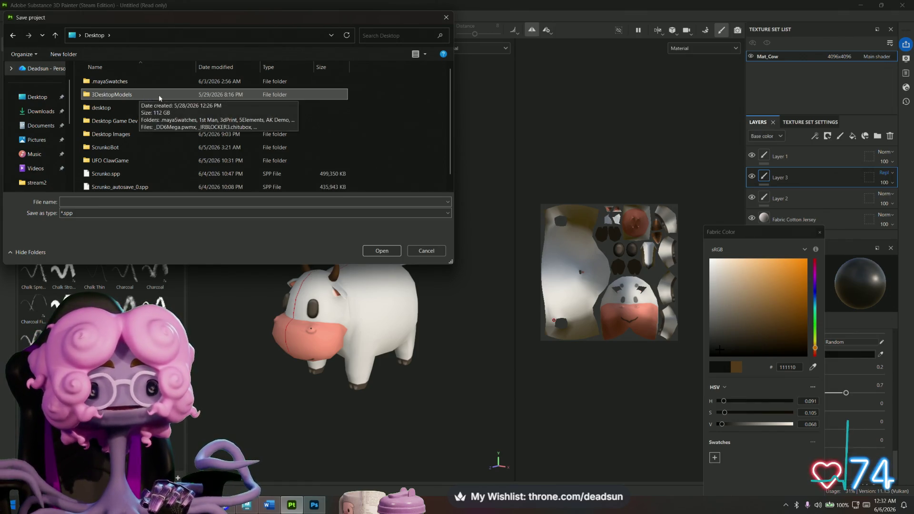
click(122, 162)
double_click(122, 162)
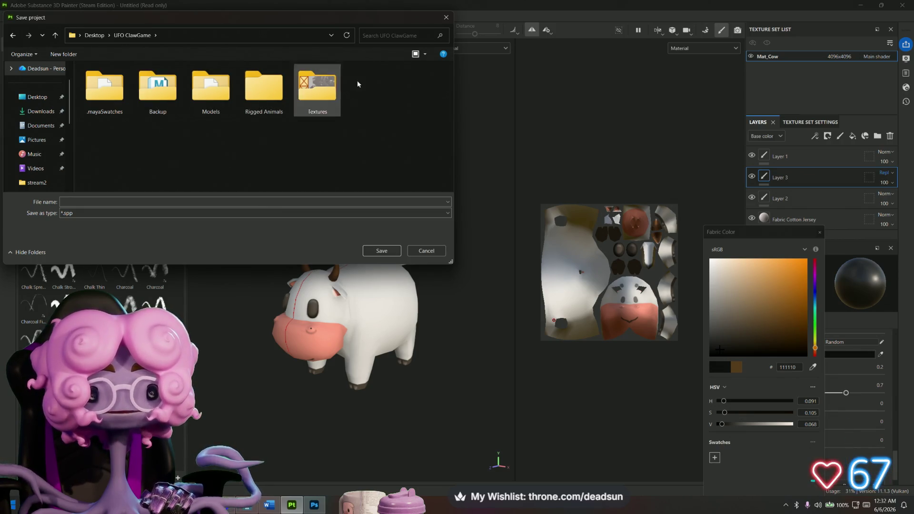
double_click(329, 86)
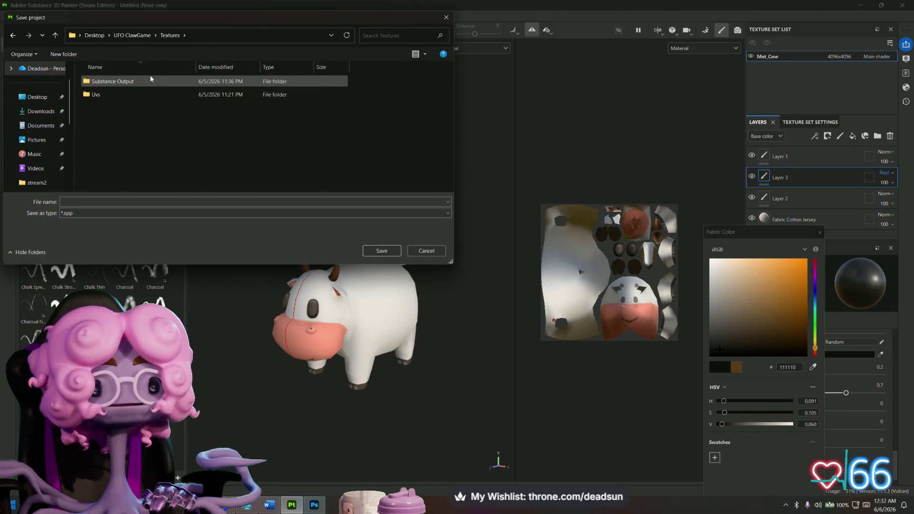
- Create a new folder named 'Substance Files' inside Textures and open it
right_click(110, 152)
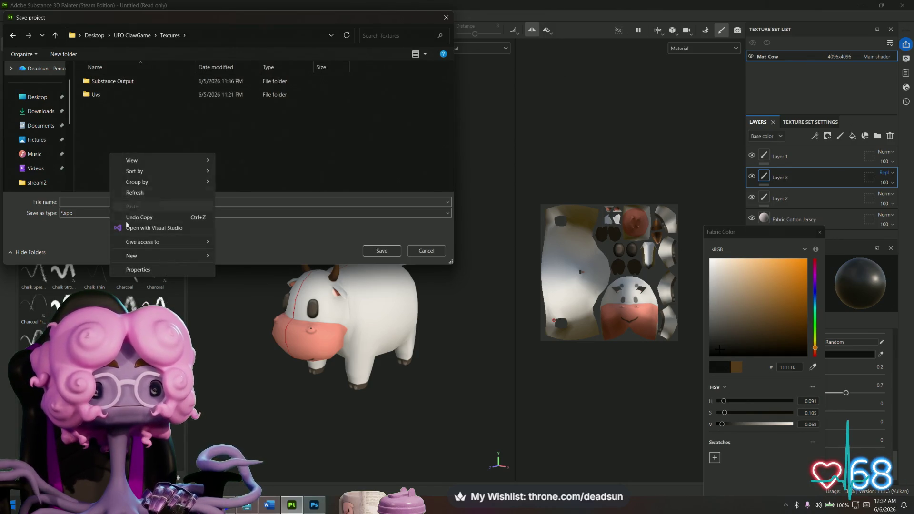
mouse_move(157, 256)
click(256, 257)
text(Subst)
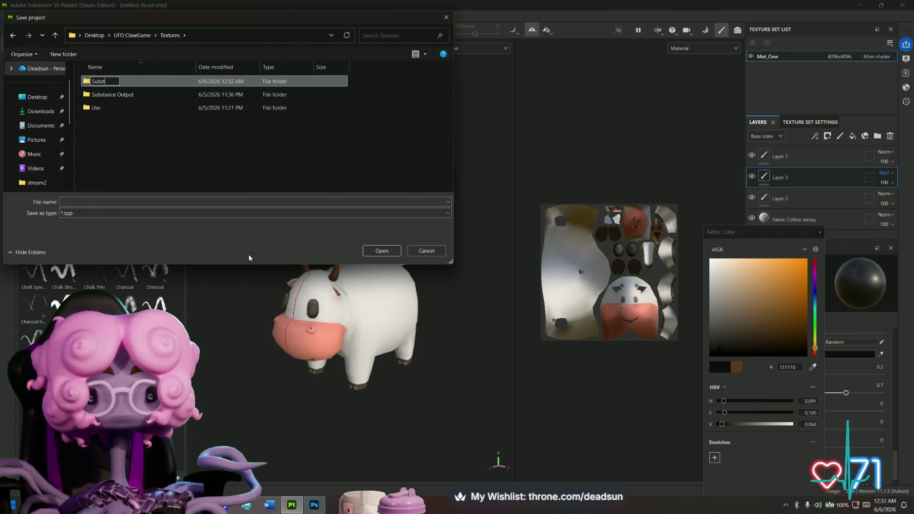
text(ance Files)
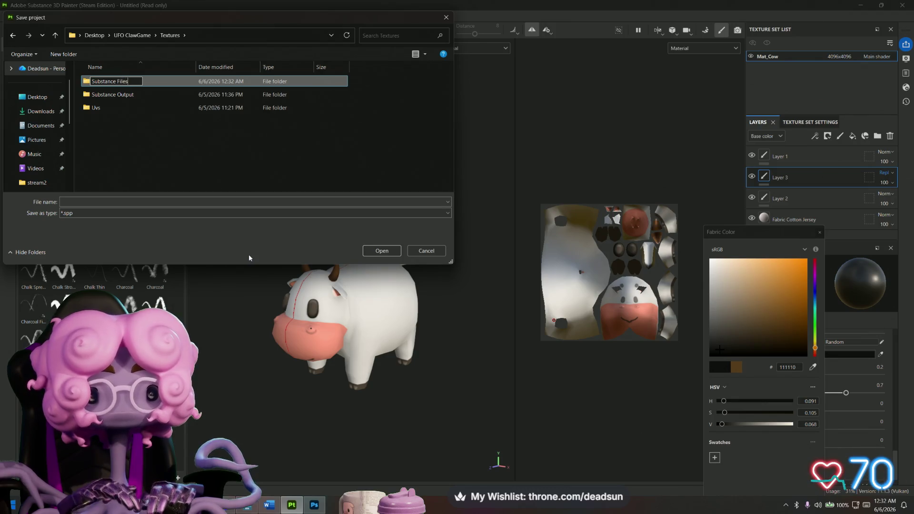
key(Return)
double_click(153, 83)
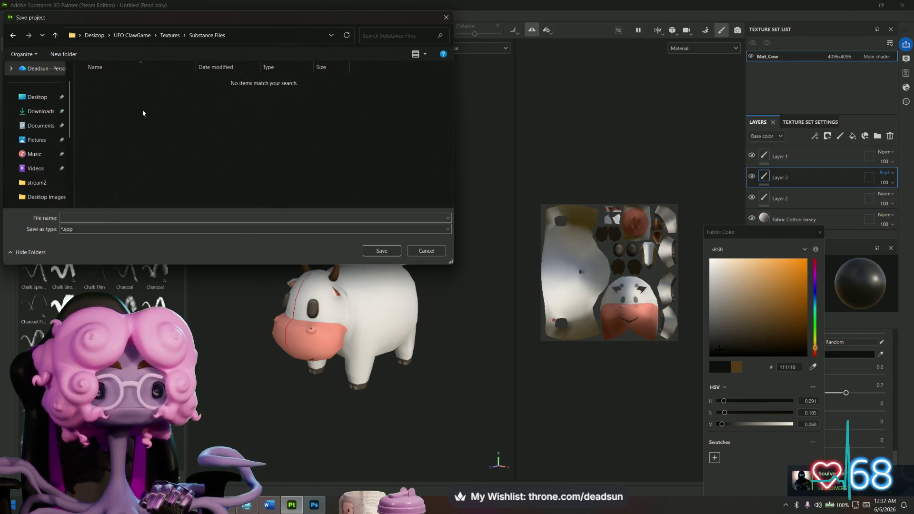
- Save the project with the file name 'Cow'
click(101, 216)
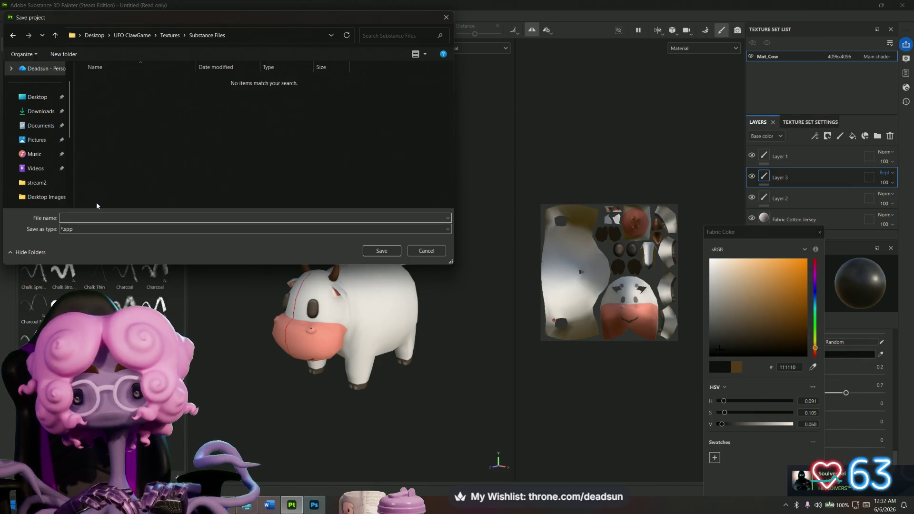
text(Cow)
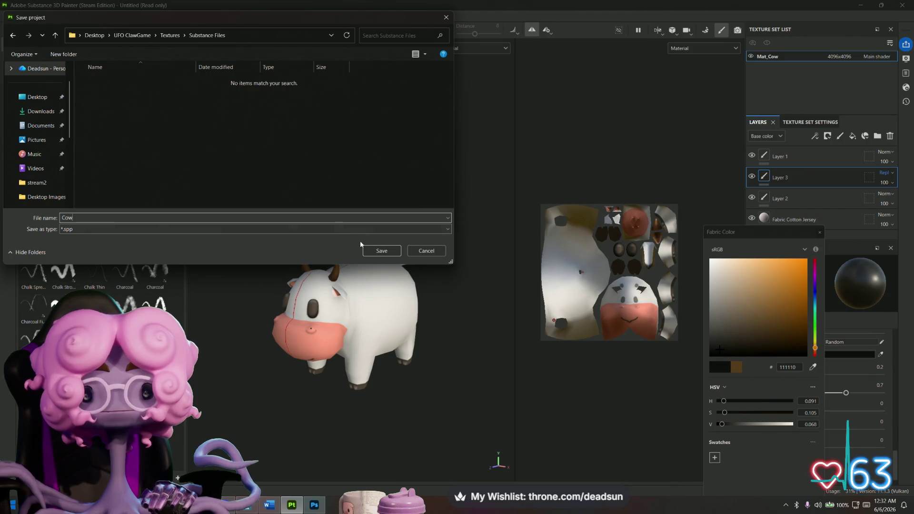
key(Return)
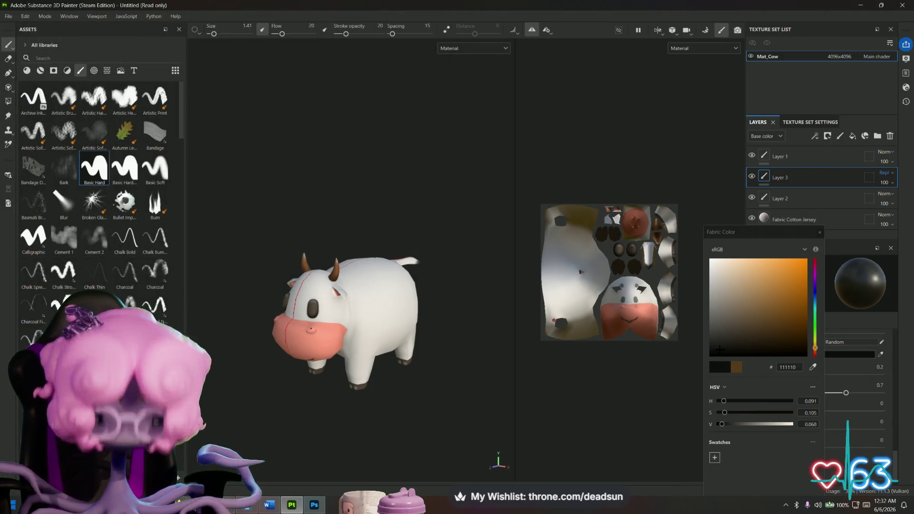